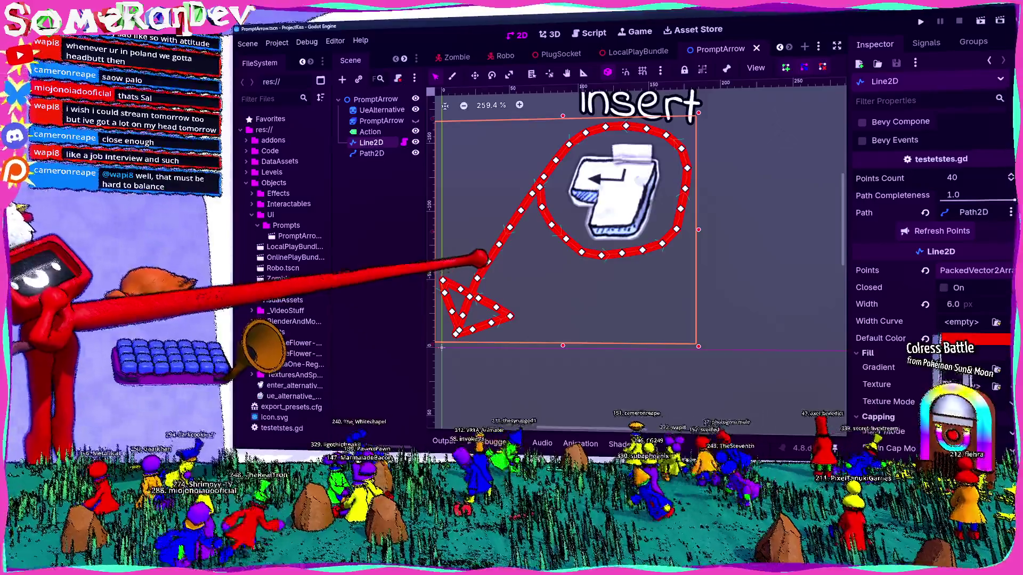
Select the Path2D node, then view testetstes.gd in the Script workspace and scroll to refresh_points.
{"action": "left_click", "coordinate": [371, 154]}
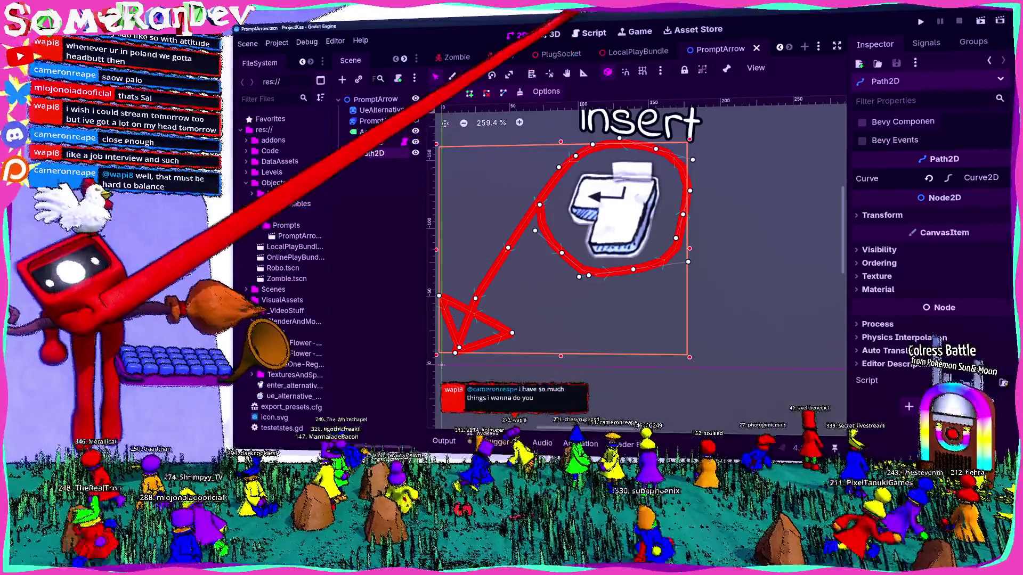
{"action": "left_click", "coordinate": [589, 32]}
{"action": "scroll", "coordinate": [746, 229], "scroll_direction": "down", "scroll_amount": 1}
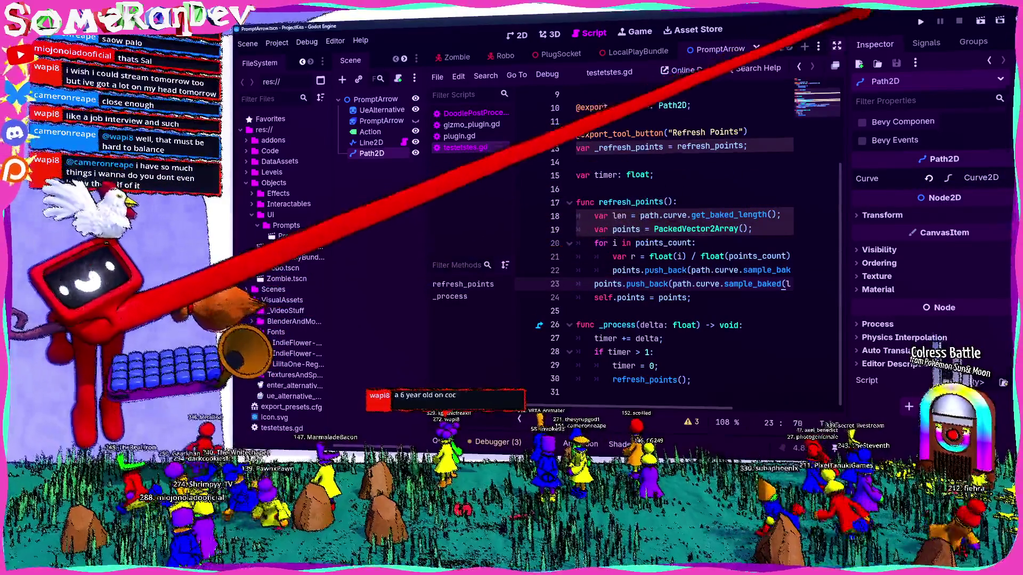
In distraction-free mode, add 'var curve = path.curve.duplicate();' at the top of refresh_points.
{"action": "key", "text": "ctrl+shift+F11"}
{"action": "left_click", "coordinate": [383, 184]}
{"action": "key", "text": "Return"}
{"action": "key", "text": "alt+Down"}
{"action": "key", "text": "Return"}
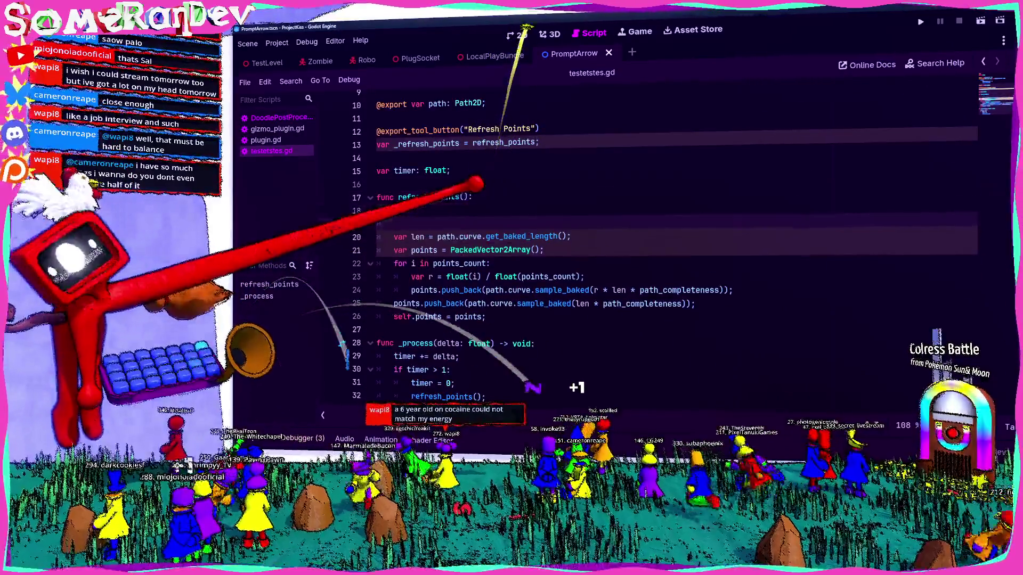
{"action": "type", "text": "q"}
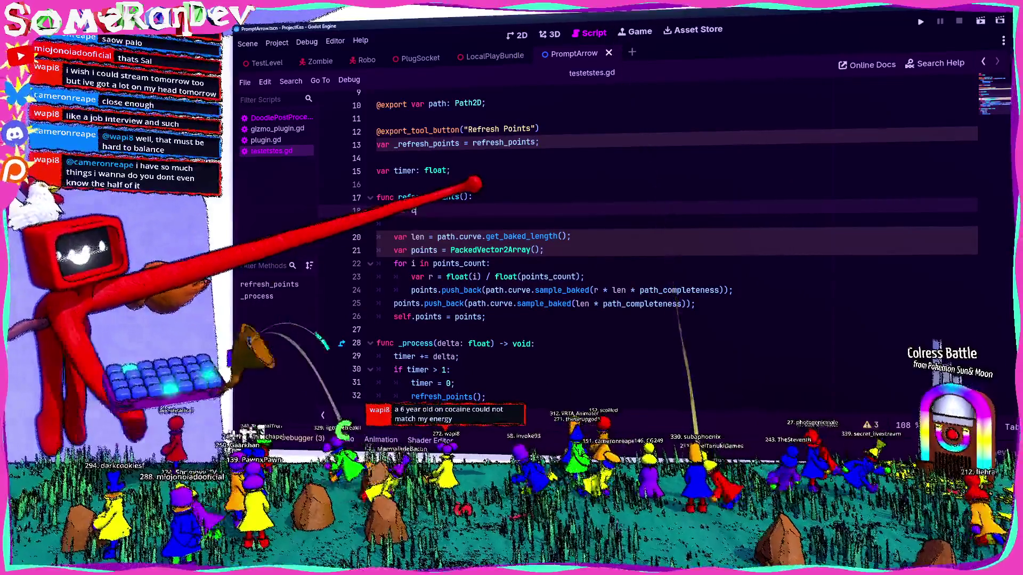
{"action": "key", "text": "BackSpace"}
{"action": "type", "text": "var curve = curve.du"}
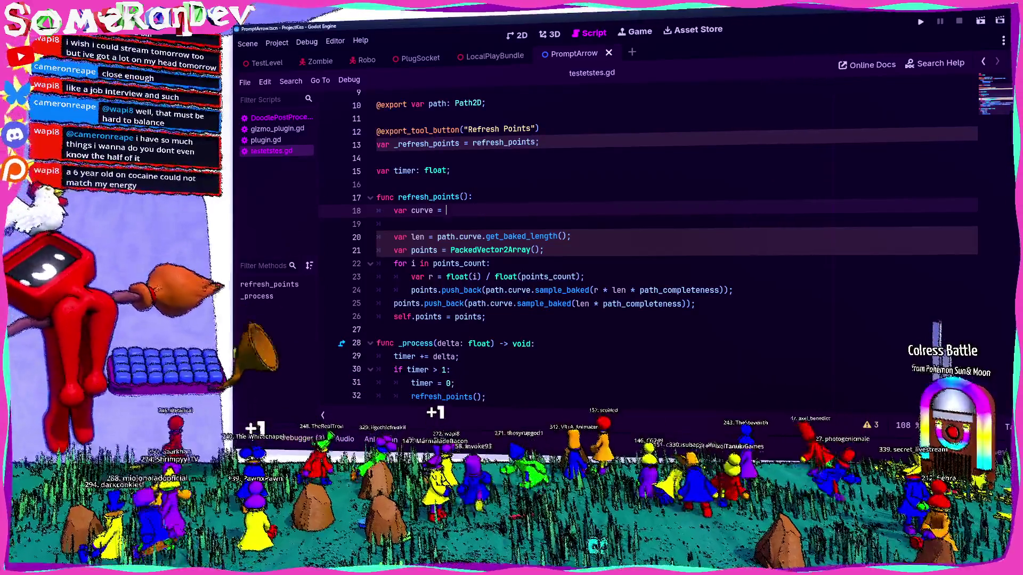
{"action": "type", "text": ".curve.du"}
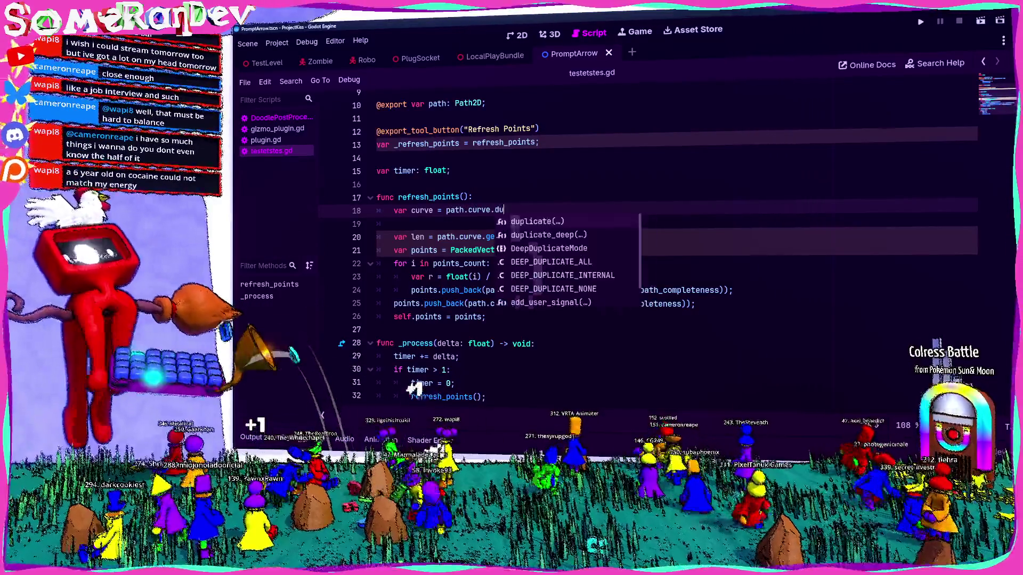
{"action": "key", "text": "Return"}
{"action": "type", "text": ");"}
{"action": "key", "text": "Return"}
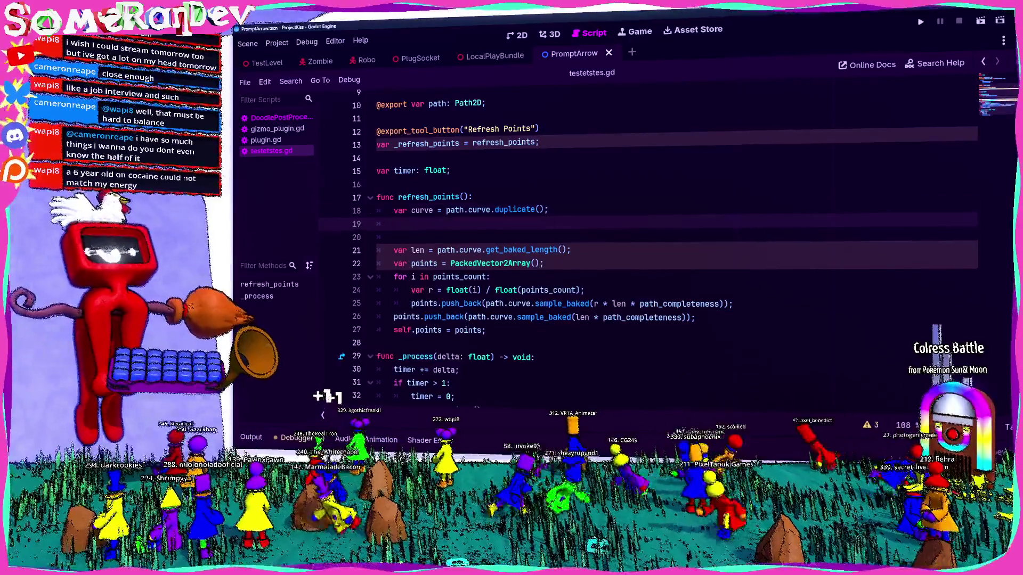
Make the length line and both sample lines use the copied curve instead of path.curve.
{"action": "left_click", "coordinate": [437, 250]}
{"action": "key", "text": "BackSpace"}
{"action": "key", "text": "BackSpace"}
{"action": "key", "text": "BackSpace"}
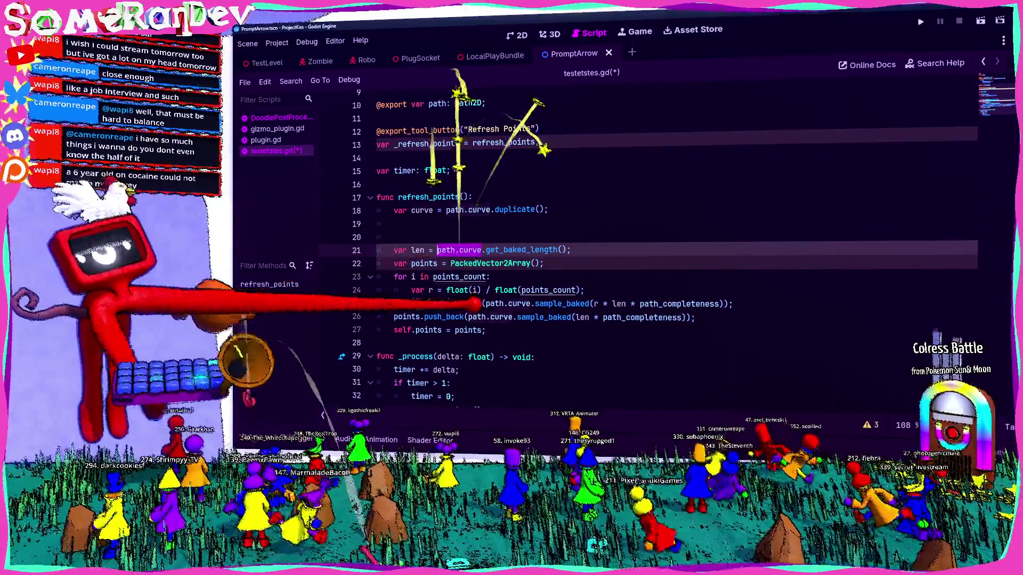
{"action": "left_click", "coordinate": [509, 304]}
{"action": "key", "text": "BackSpace"}
{"action": "key", "text": "BackSpace"}
{"action": "key", "text": "BackSpace"}
{"action": "left_click", "coordinate": [490, 317]}
{"action": "key", "text": "BackSpace"}
{"action": "key", "text": "BackSpace"}
{"action": "key", "text": "BackSpace"}
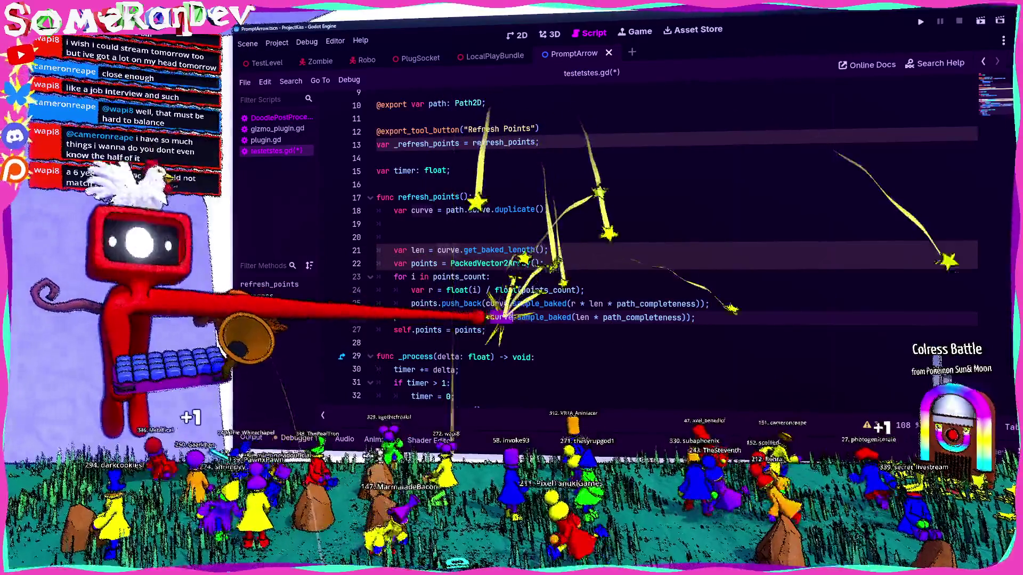
Start a new line below the copy that references curve.point_count.
{"action": "left_click", "coordinate": [549, 209]}
{"action": "key", "text": "Return"}
{"action": "type", "text": "curve."}
{"action": "key", "text": "ctrl+s"}
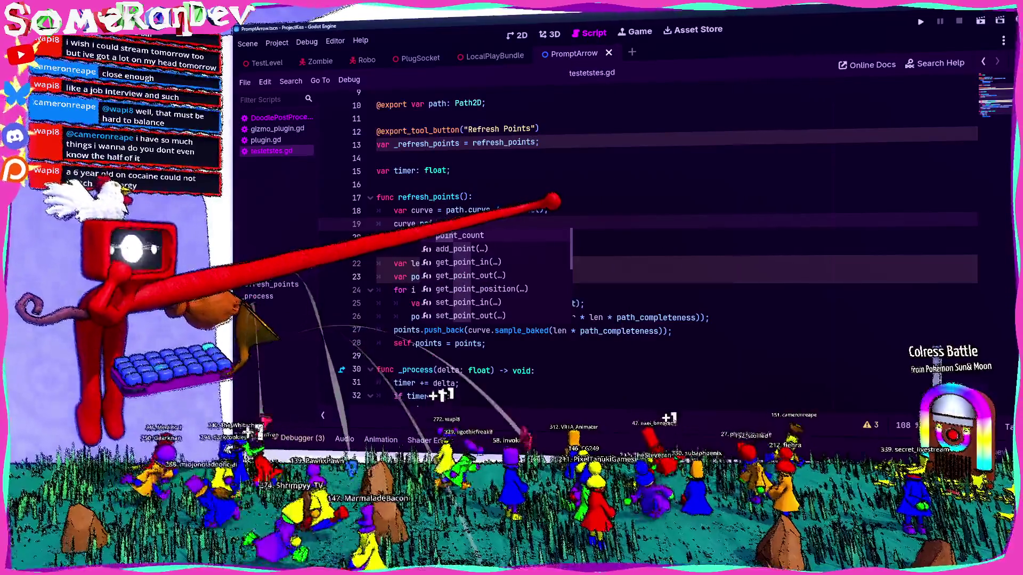
{"action": "type", "text": "point"}
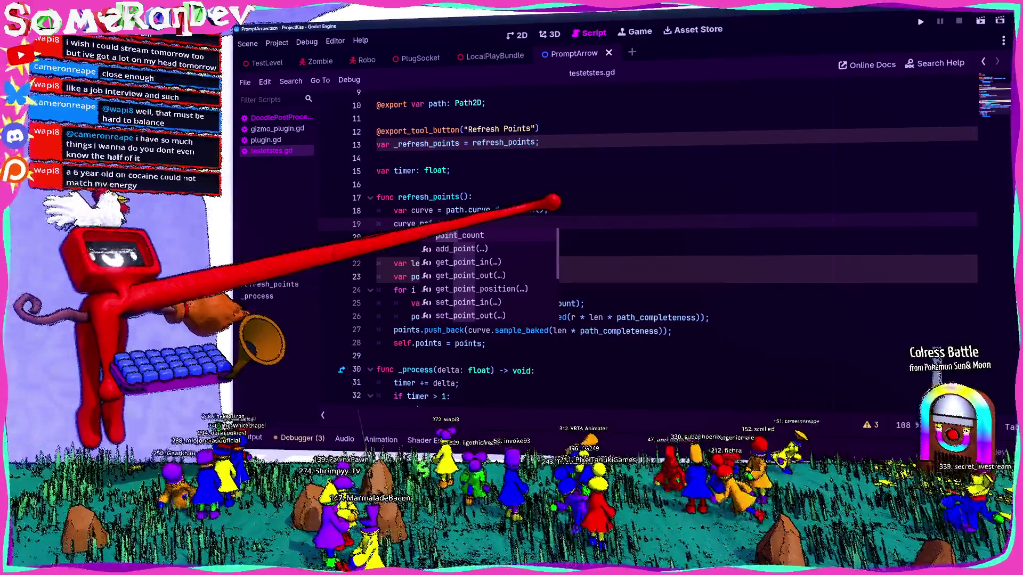
{"action": "key", "text": "Return"}
{"action": "key", "text": "Home"}
Turn the line into the loop 'for i in curve.point_count:' with an empty body.
{"action": "type", "text": "for p in"}
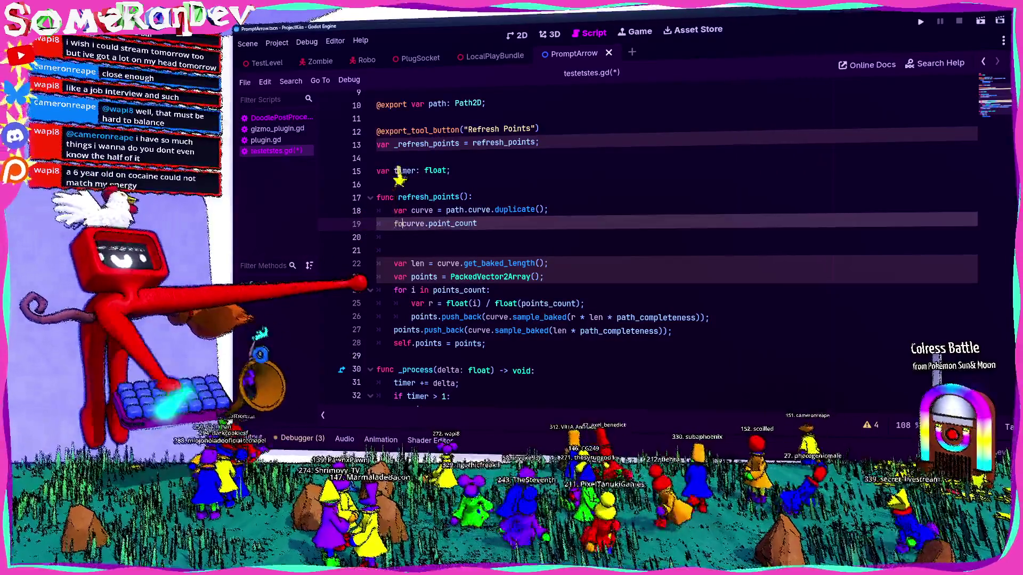
{"action": "key", "text": "End"}
{"action": "type", "text": ":"}
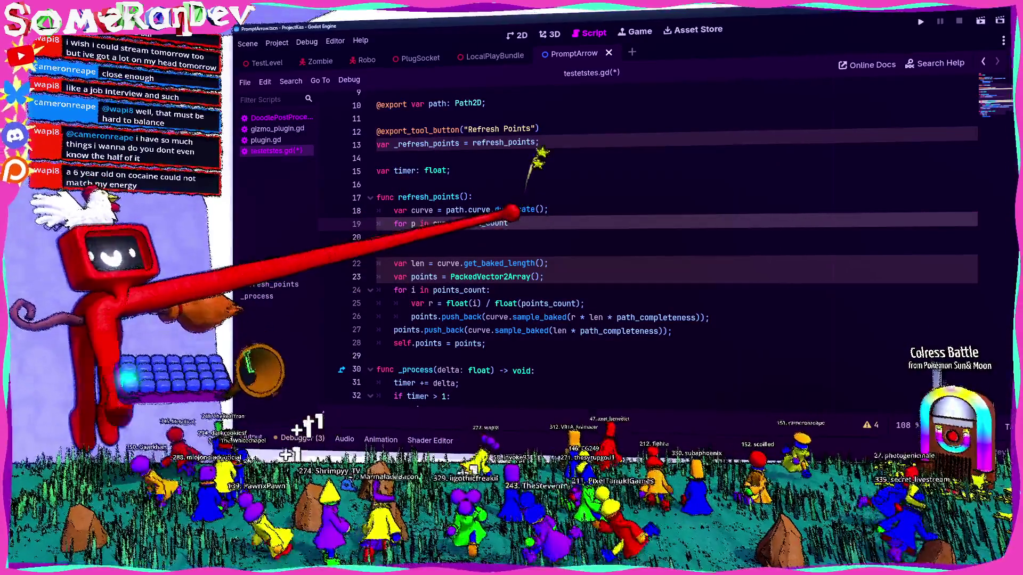
{"action": "key", "text": "Return"}
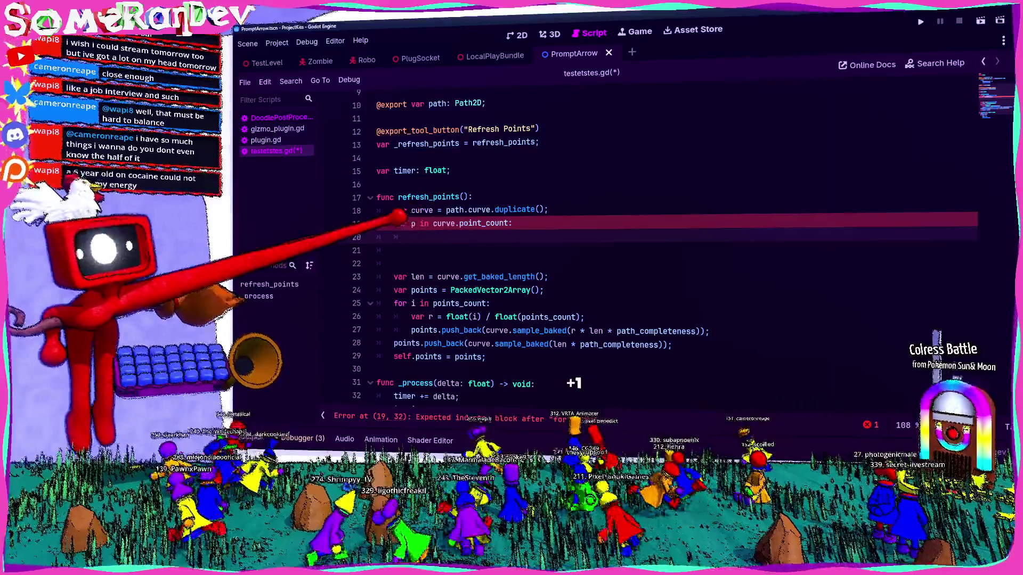
{"action": "double_click", "coordinate": [413, 223]}
{"action": "type", "text": "i"}
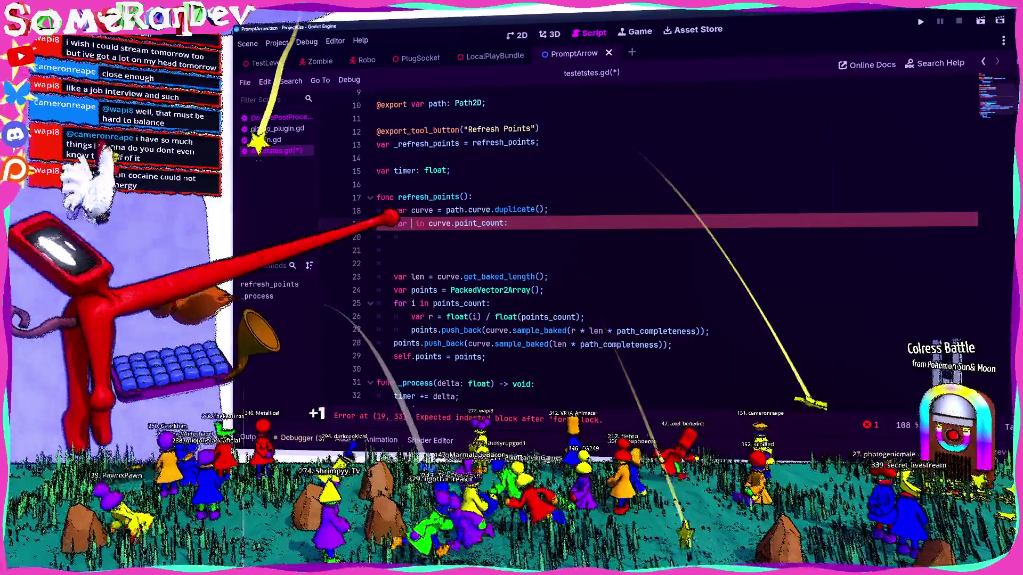
{"action": "key", "text": "Down"}
In the loop, write curve.set_point_position(i, curve.get_point_position(i) + Vector2(...)).
{"action": "type", "text": "curve."}
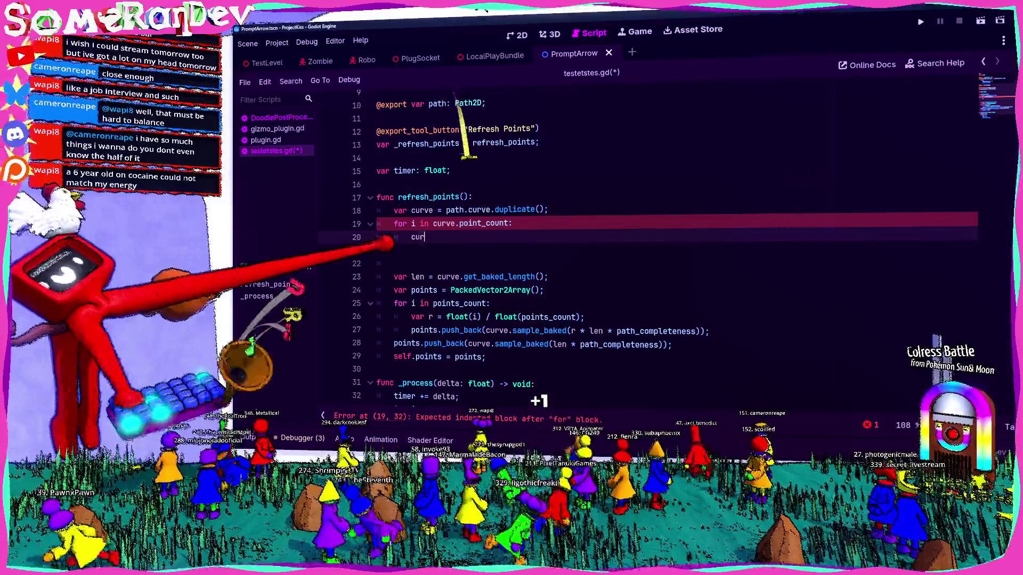
{"action": "type", "text": "set_"}
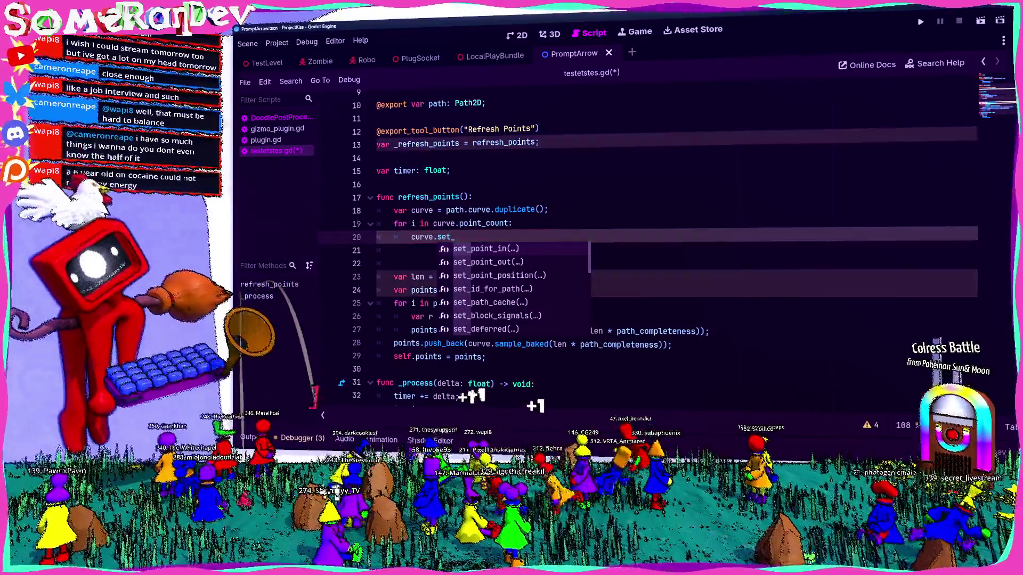
{"action": "type", "text": "point_p"}
{"action": "key", "text": "Return"}
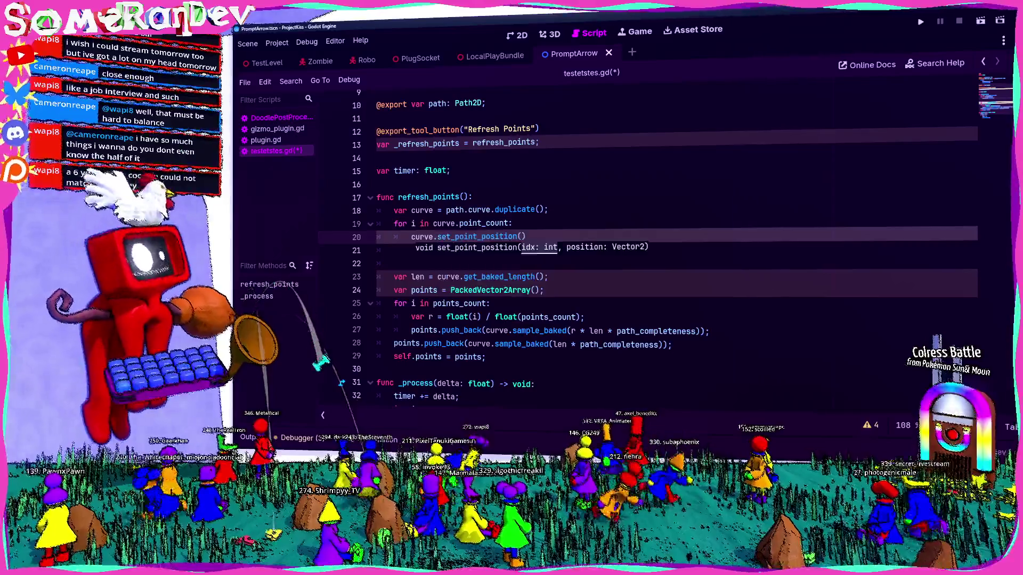
{"action": "type", "text": "i, cur"}
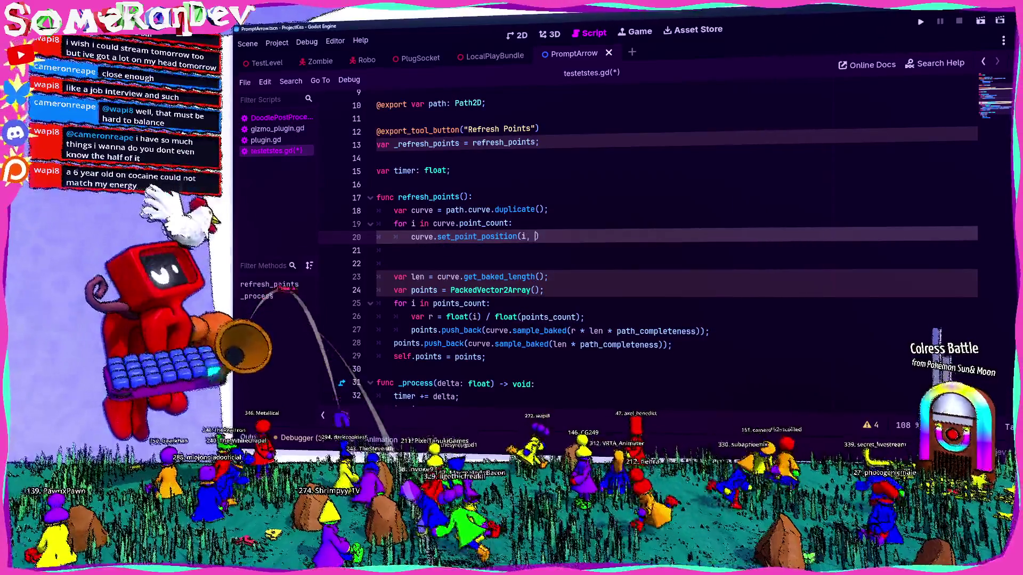
{"action": "type", "text": "ve.get_po"}
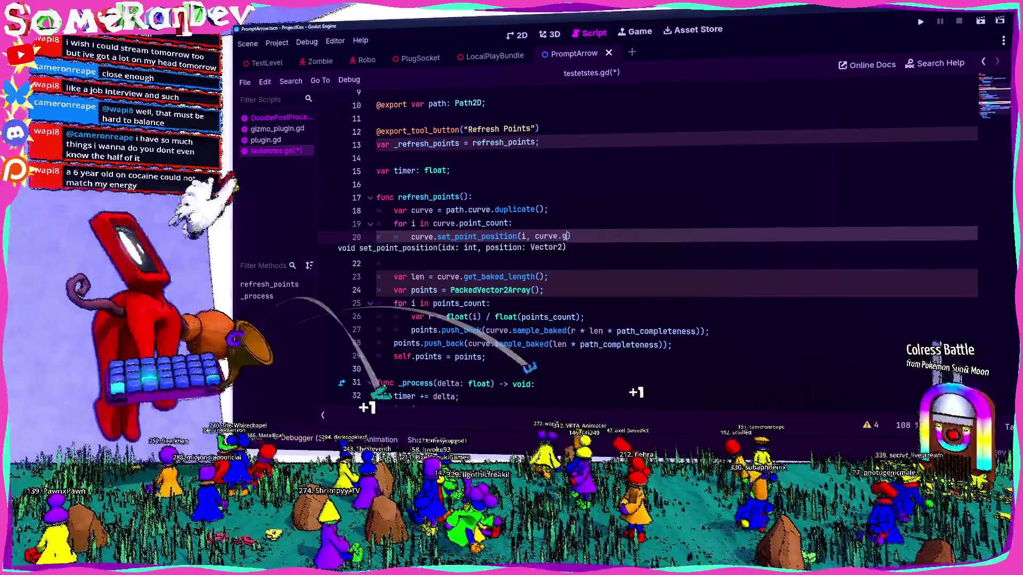
{"action": "type", "text": "int_p"}
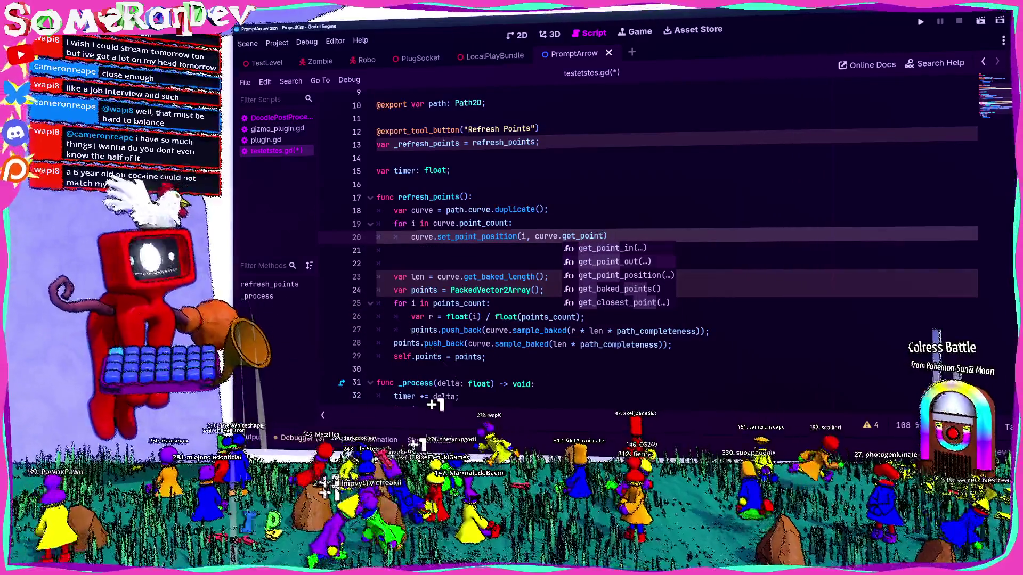
{"action": "key", "text": "Return"}
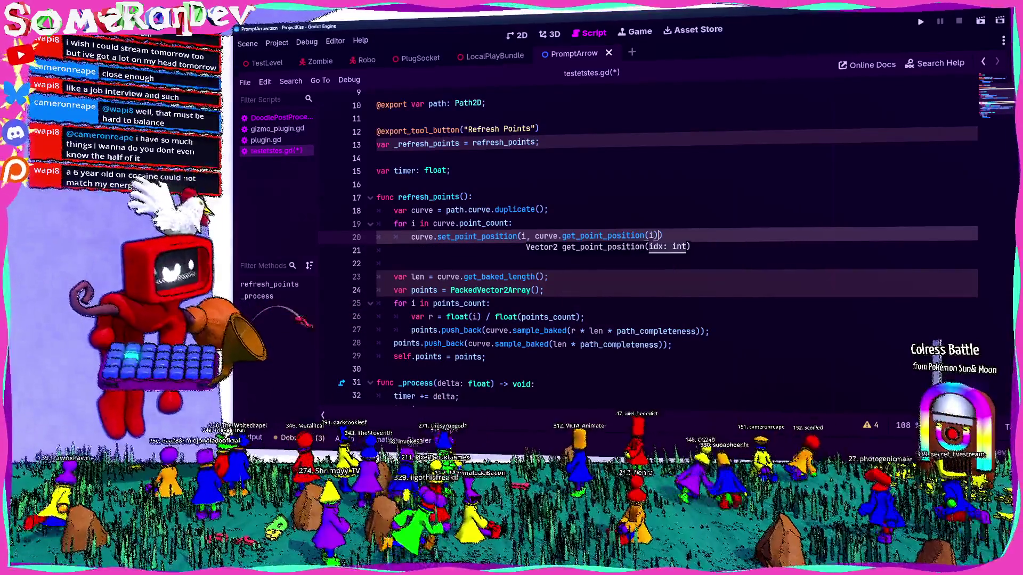
{"action": "type", "text": "+ Vec"}
{"action": "type", "text": "tor2"}
{"action": "key", "text": "Return"}
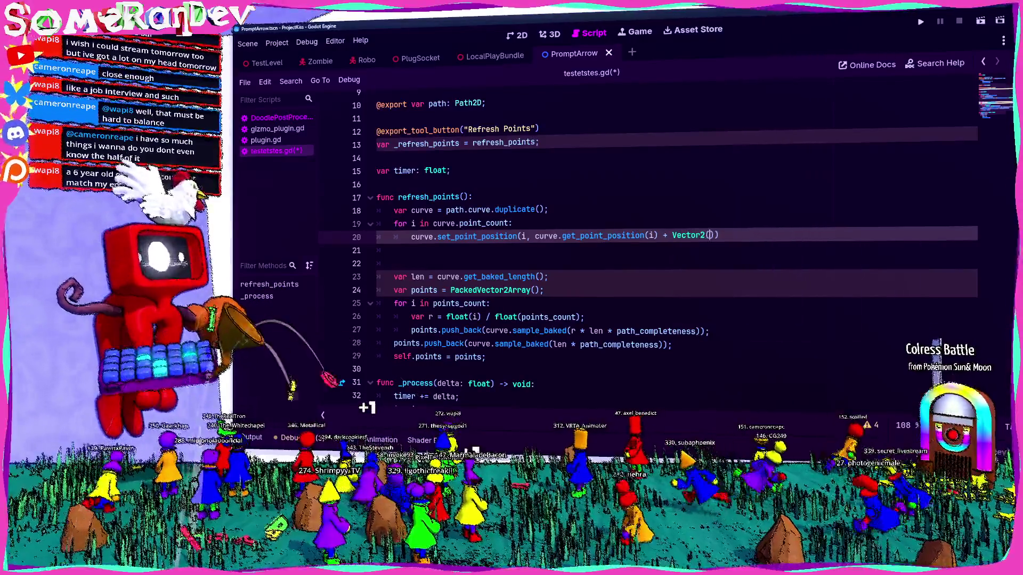
Fill the Vector2 with randf() - 0.5 offsets for x and y, then save.
{"action": "type", "text": "rand"}
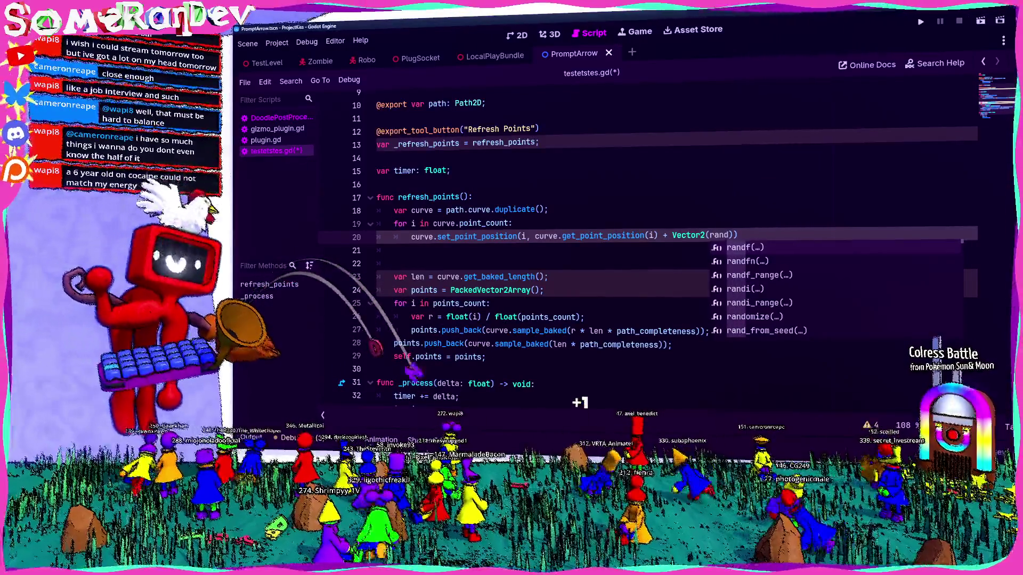
{"action": "key", "text": "Return"}
{"action": "type", "text": ",r"}
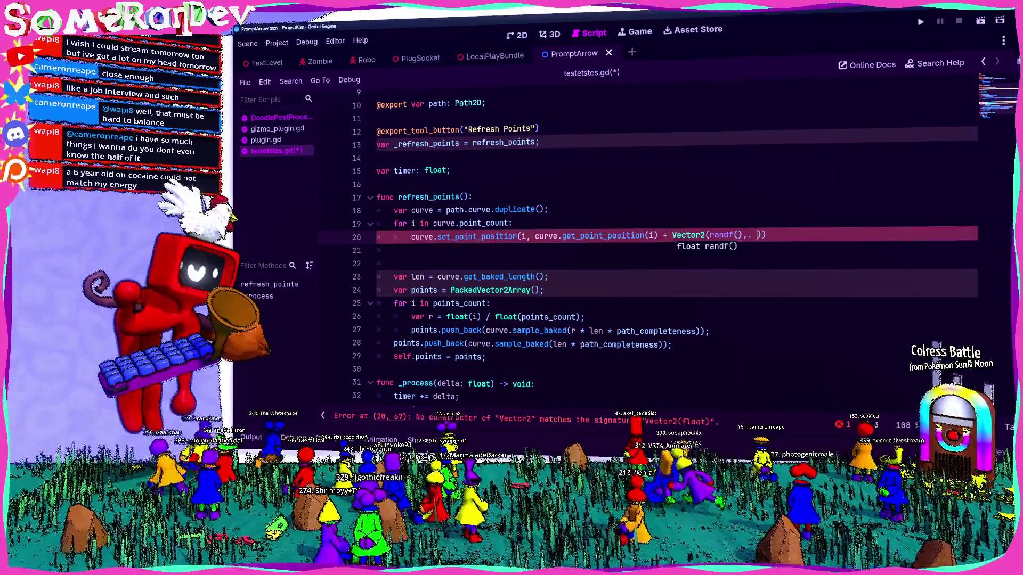
{"action": "key", "text": "BackSpace"}
{"action": "type", "text": "ran"}
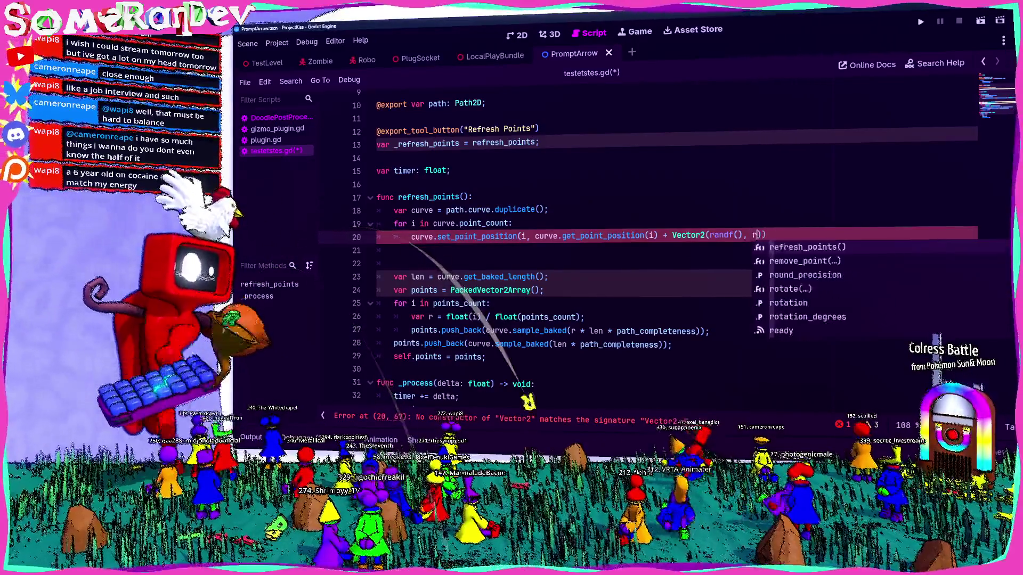
{"action": "key", "text": "Return"}
{"action": "key", "text": "End"}
{"action": "type", "text": ";"}
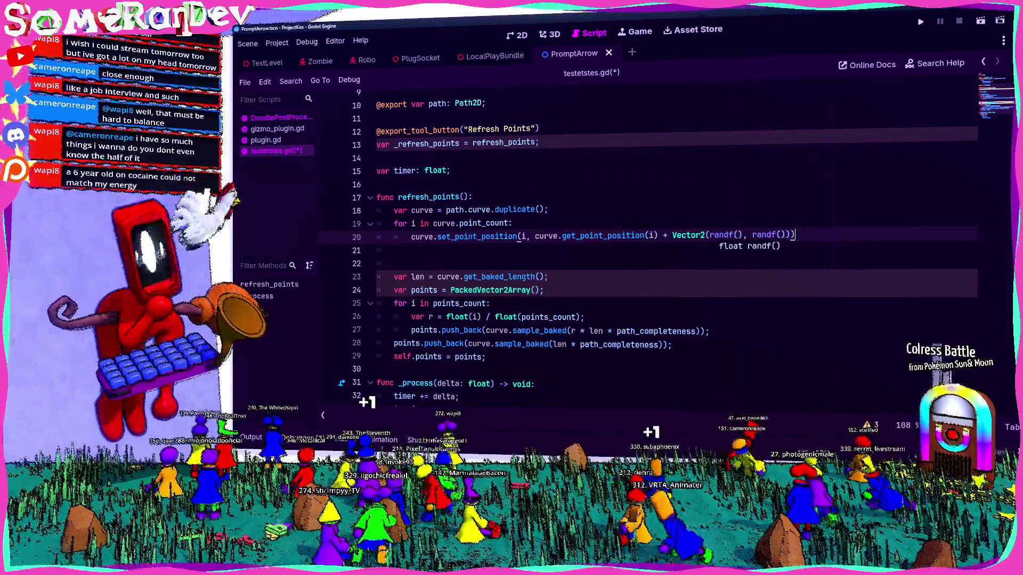
{"action": "key", "text": "ctrl+s"}
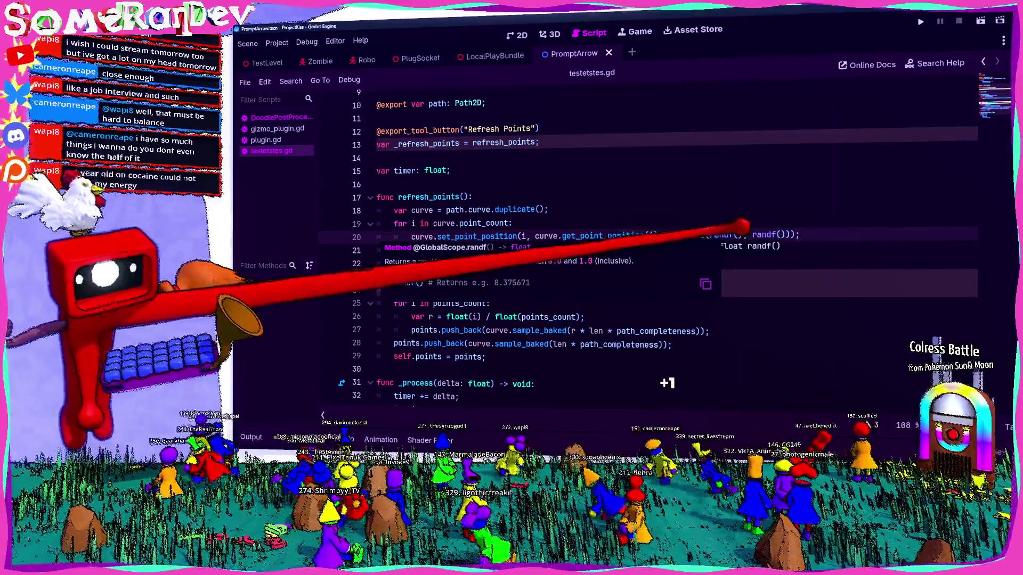
Scale the random offset by 5.0, save, and delete the stray blank line below.
{"action": "left_click", "coordinate": [512, 223]}
{"action": "left_click", "coordinate": [800, 236]}
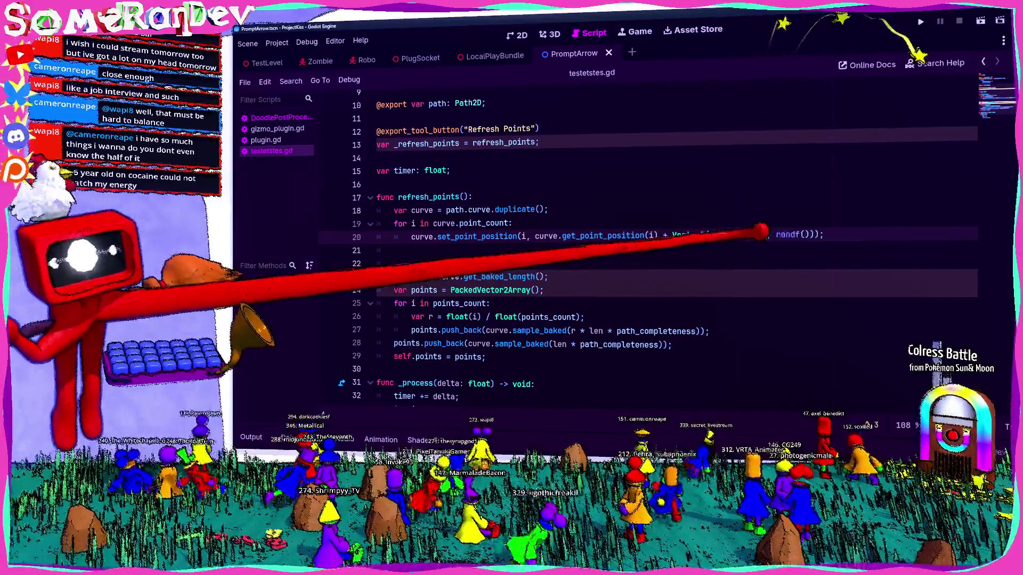
{"action": "type", "text": "* 10"}
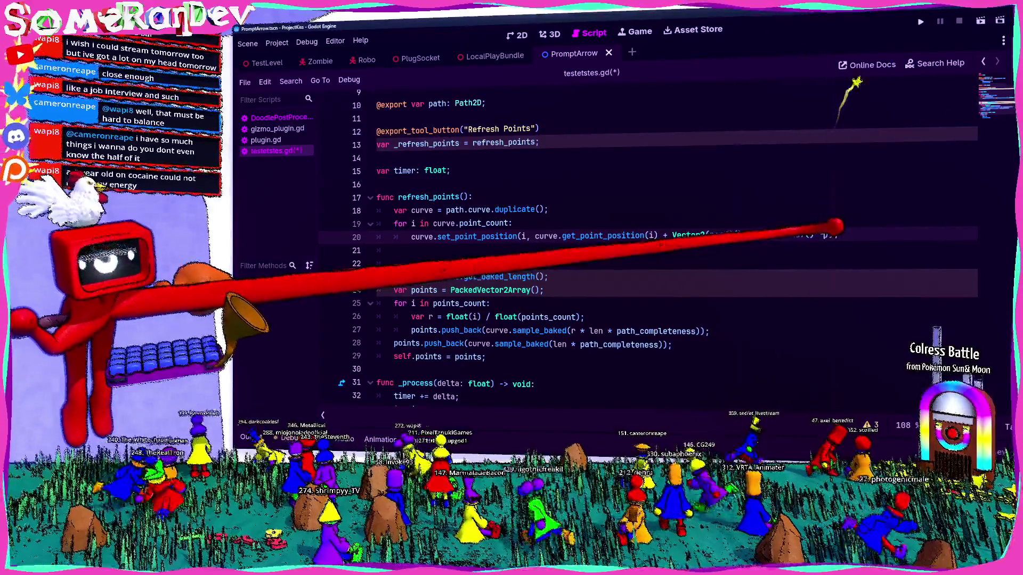
{"action": "key", "text": "ctrl+s"}
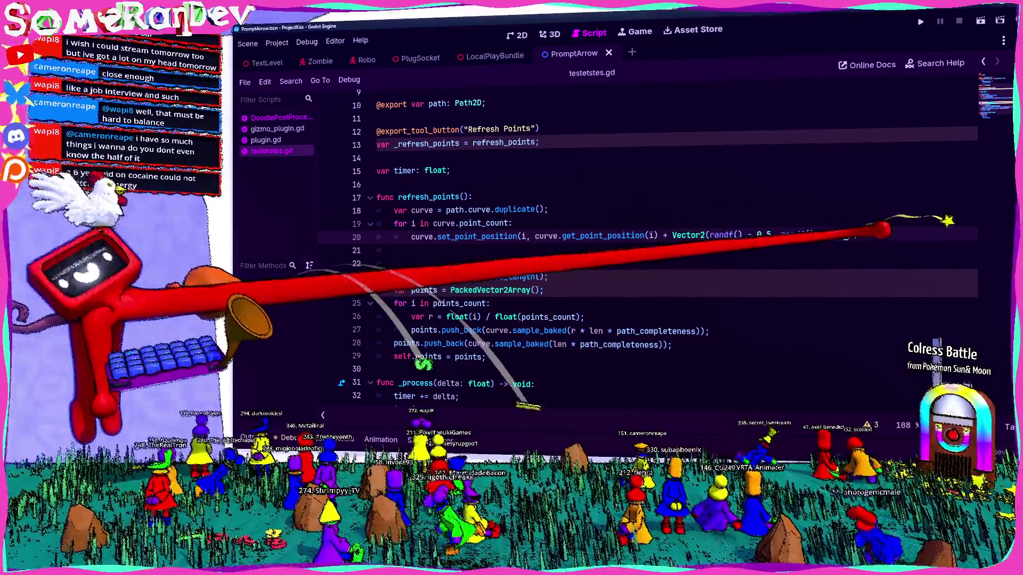
{"action": "left_click", "coordinate": [377, 250]}
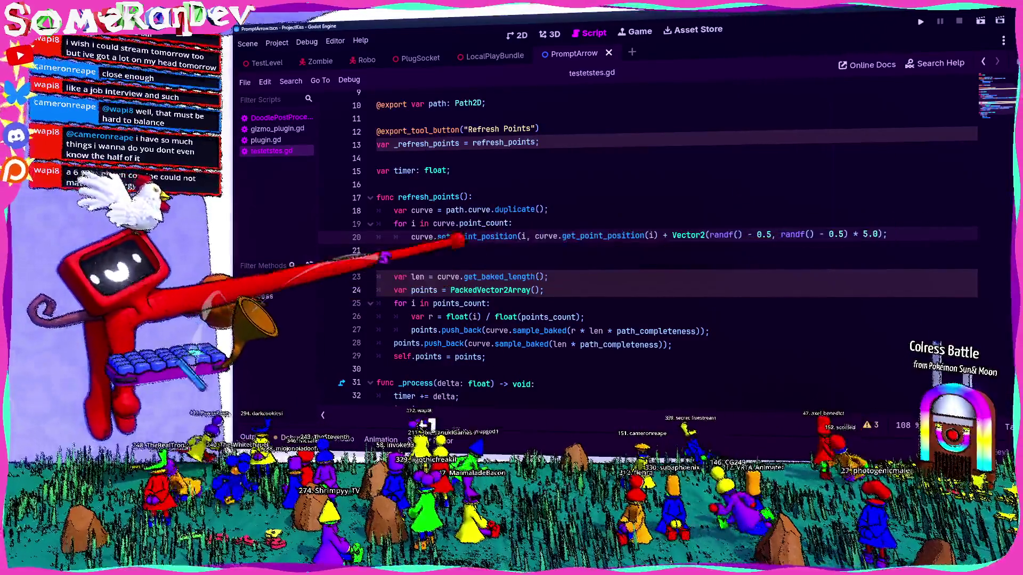
{"action": "key", "text": "Delete"}
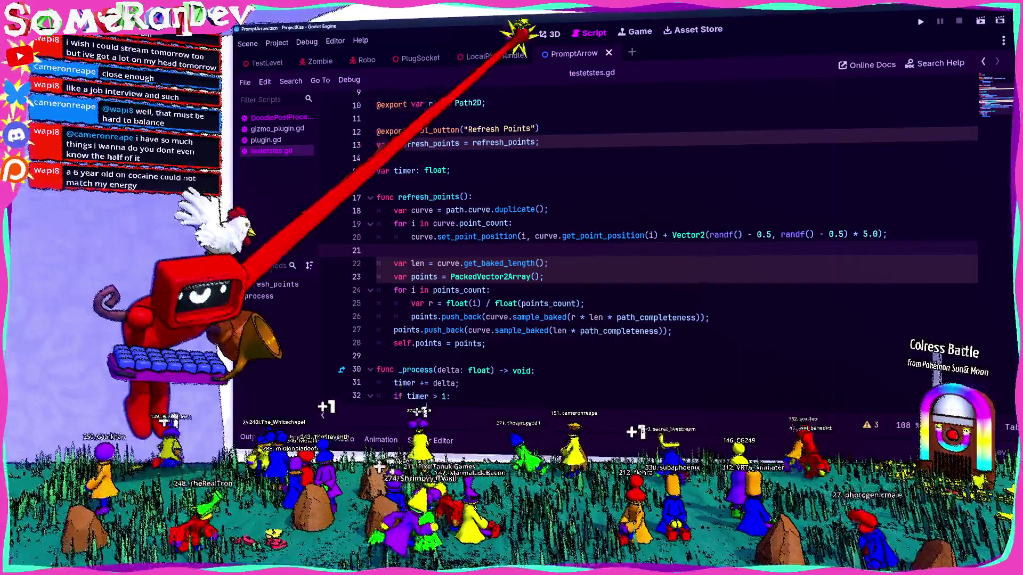
{"action": "key", "text": "ctrl+F1"}
Bring back the side docks and center the arrow drawing on the canvas.
{"action": "left_click", "coordinate": [517, 234]}
{"action": "scroll", "coordinate": [530, 281], "scroll_direction": "up", "scroll_amount": 3}
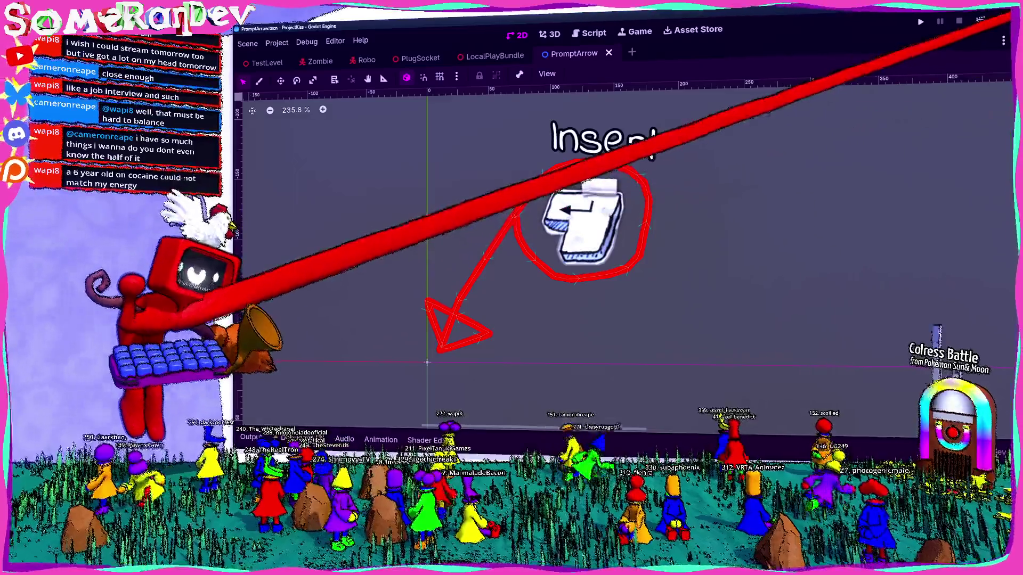
{"action": "key", "text": "ctrl+shift+F11"}
{"action": "left_click_drag", "start_coordinate": [616, 217], "coordinate": [486, 141]}
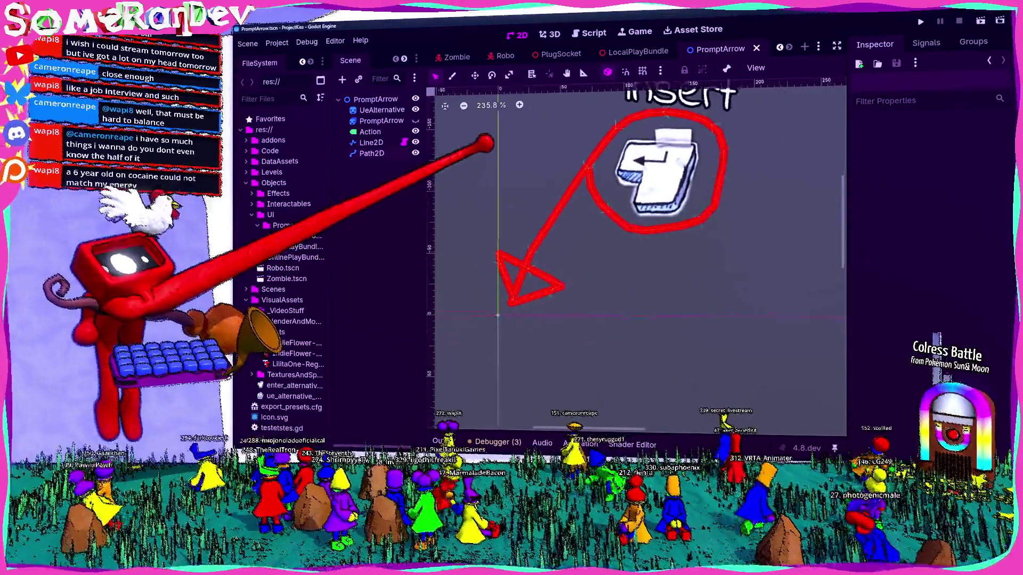
Regenerate the Line2D arrow's jittered points twice via Refresh Points, then run the project.
{"action": "left_click", "coordinate": [372, 142]}
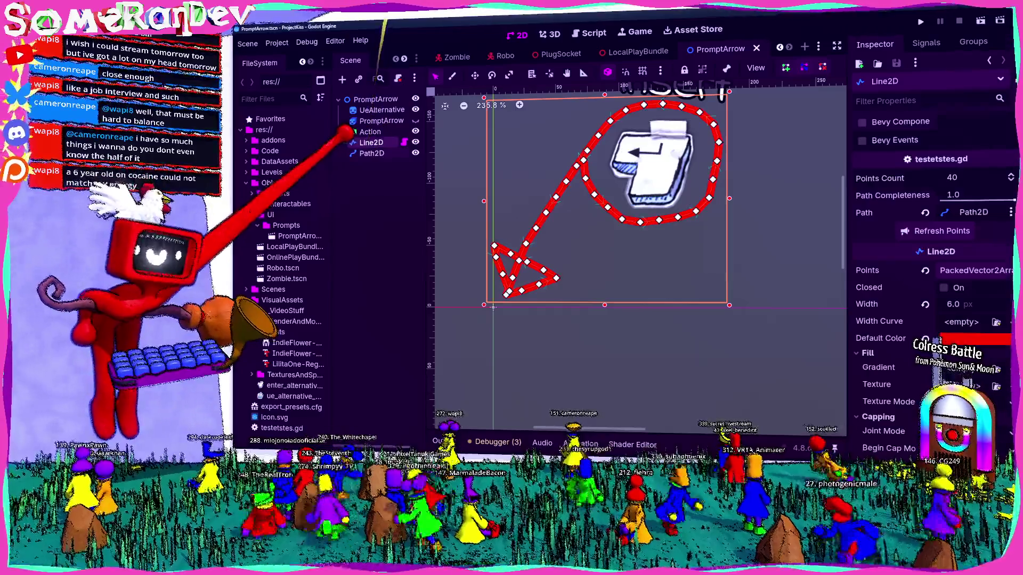
{"action": "left_click", "coordinate": [942, 230]}
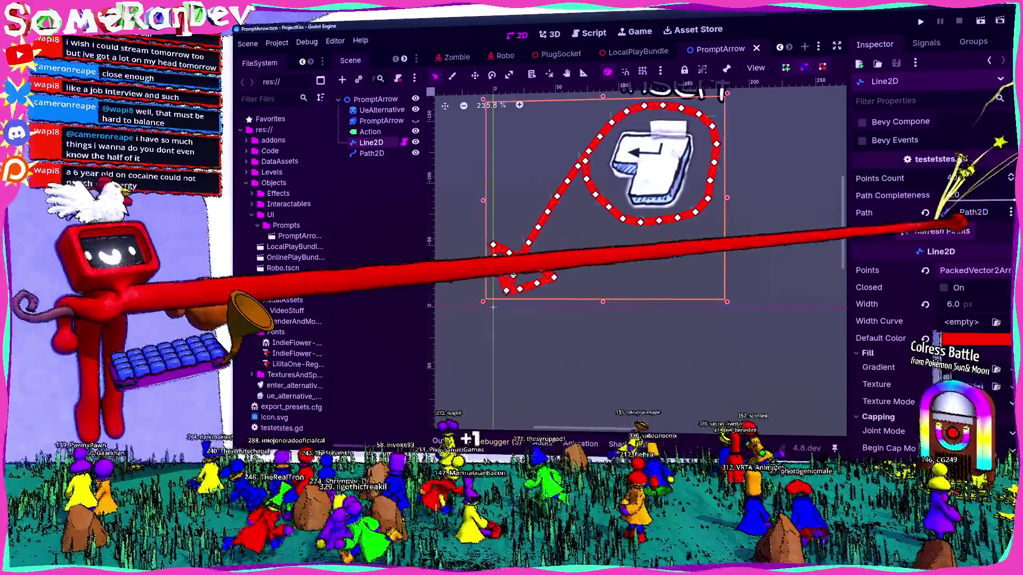
{"action": "left_click", "coordinate": [941, 231]}
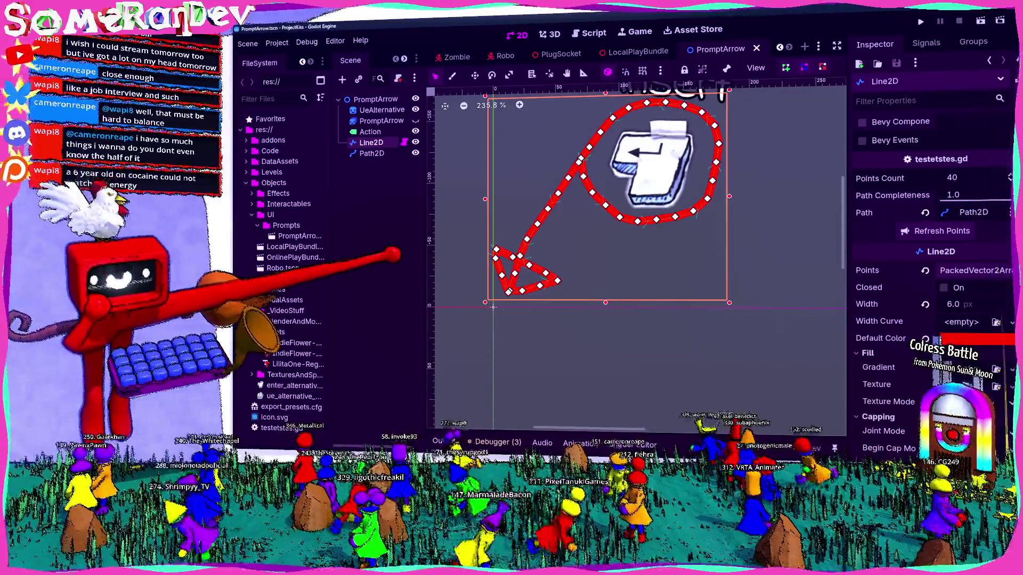
{"action": "left_click", "coordinate": [920, 22]}
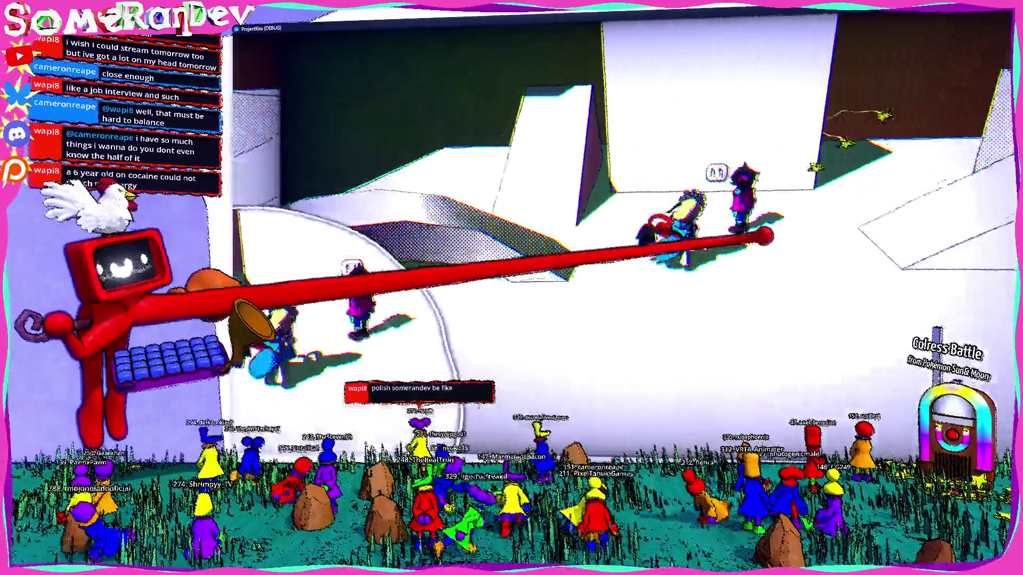
{"action": "key", "text": "w"}
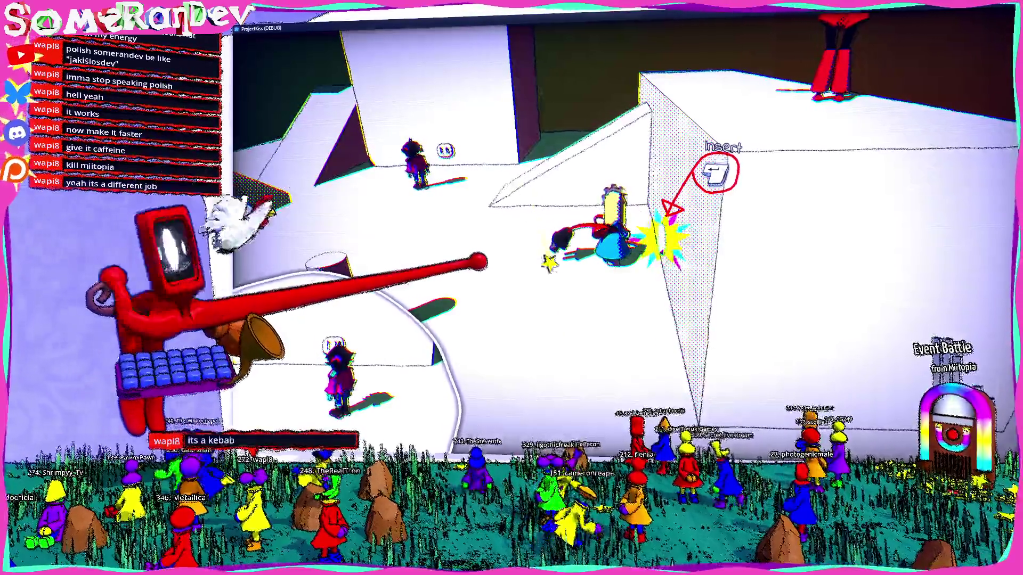
Shrink the game window so the editor shows while the game keeps running.
{"action": "key", "text": "super+Down"}
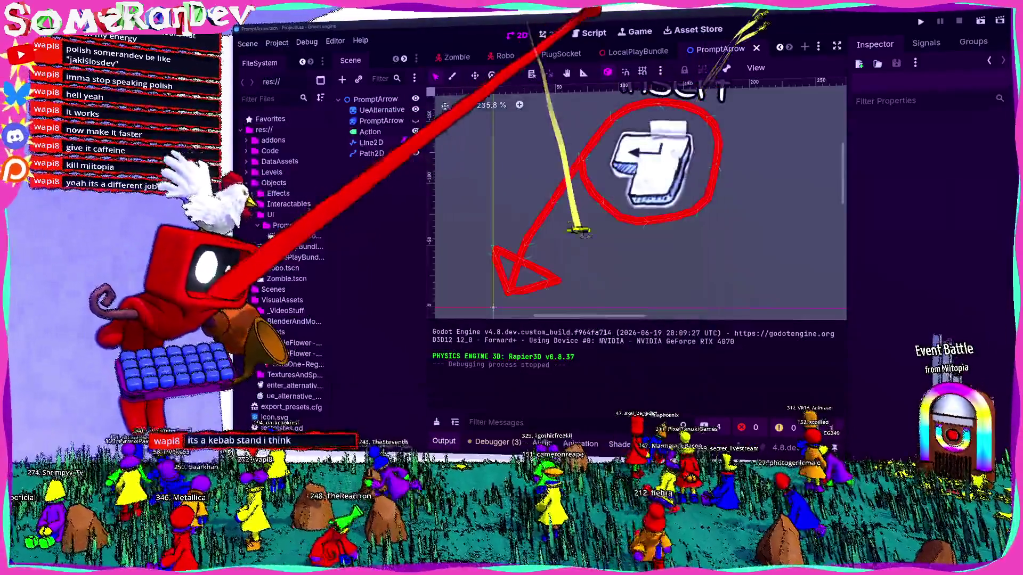
In testetstes.gd, change line 31 to timer += delta * 3.0.
{"action": "left_click", "coordinate": [590, 33]}
{"action": "scroll", "coordinate": [666, 186], "scroll_direction": "down", "scroll_amount": 3}
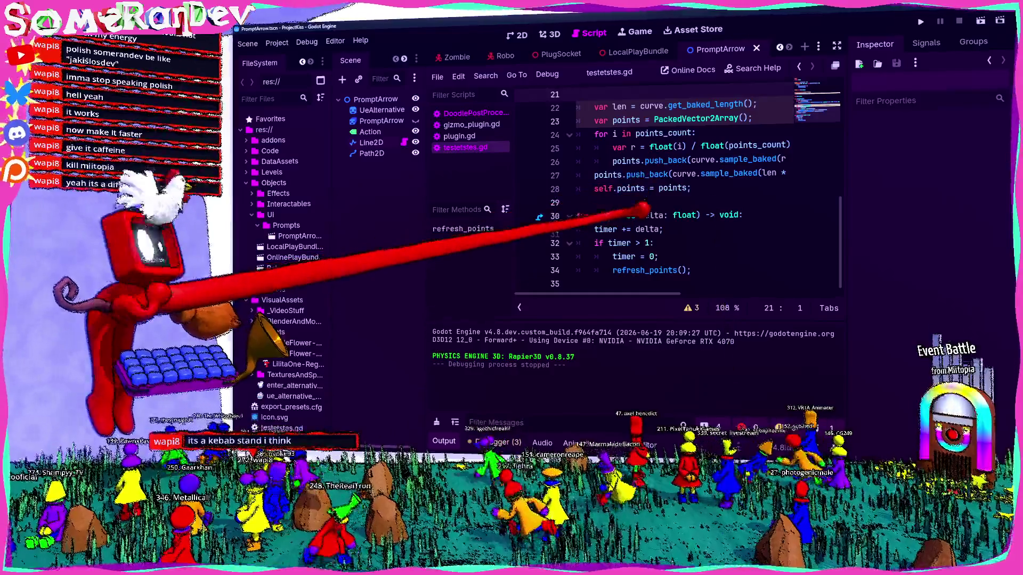
{"action": "left_click", "coordinate": [661, 229]}
{"action": "type", "text": "* 5.0"}
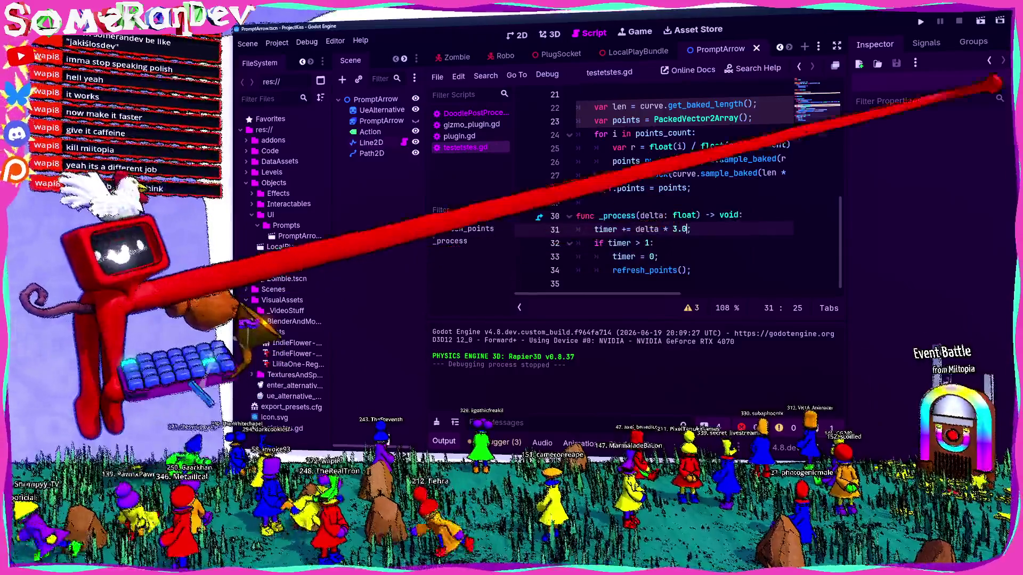
Rerun the game, start it, walk to the Insert prompt, and restore the window size.
{"action": "key", "text": "F5"}
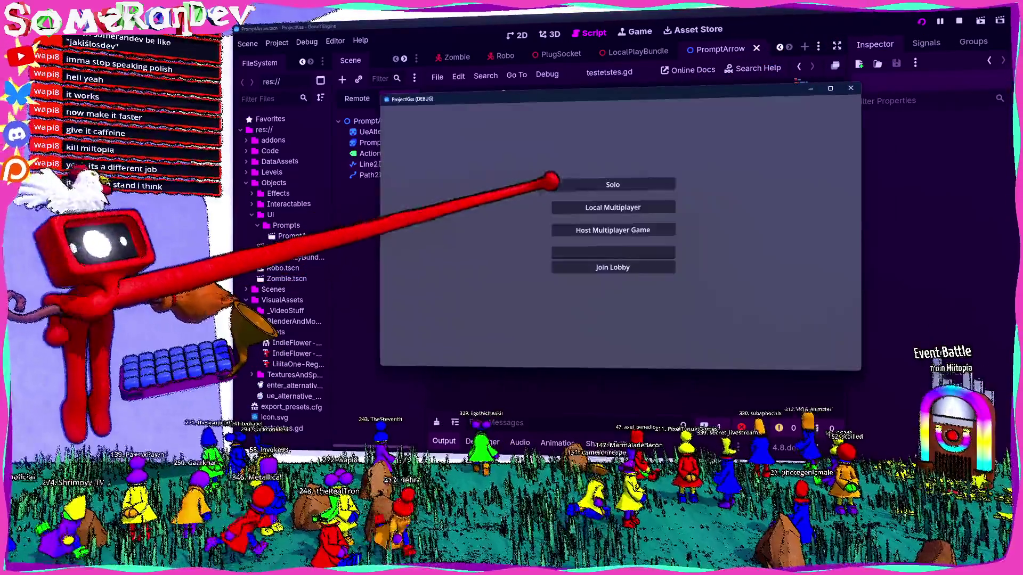
{"action": "left_click", "coordinate": [613, 184]}
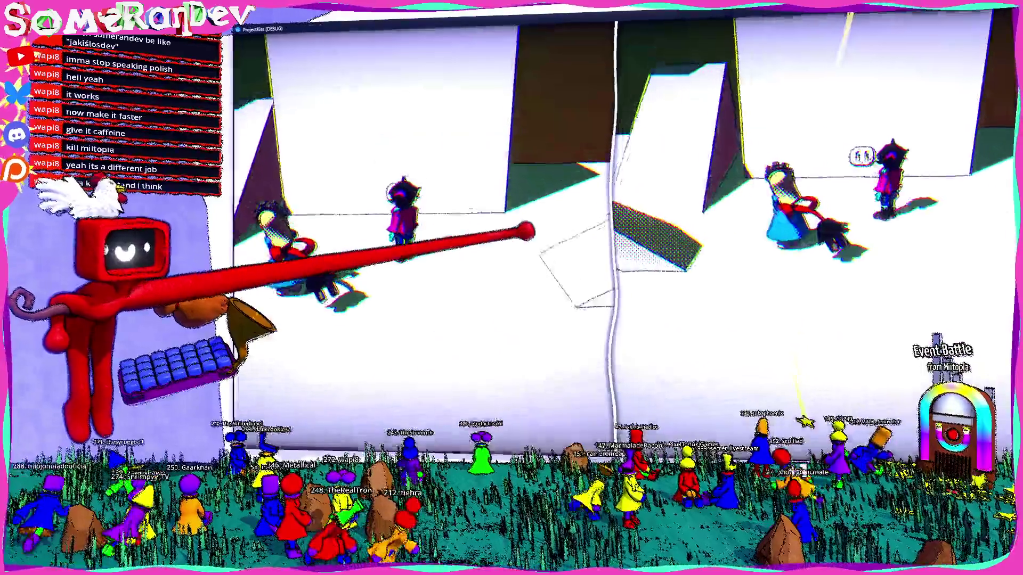
{"action": "key", "text": "w"}
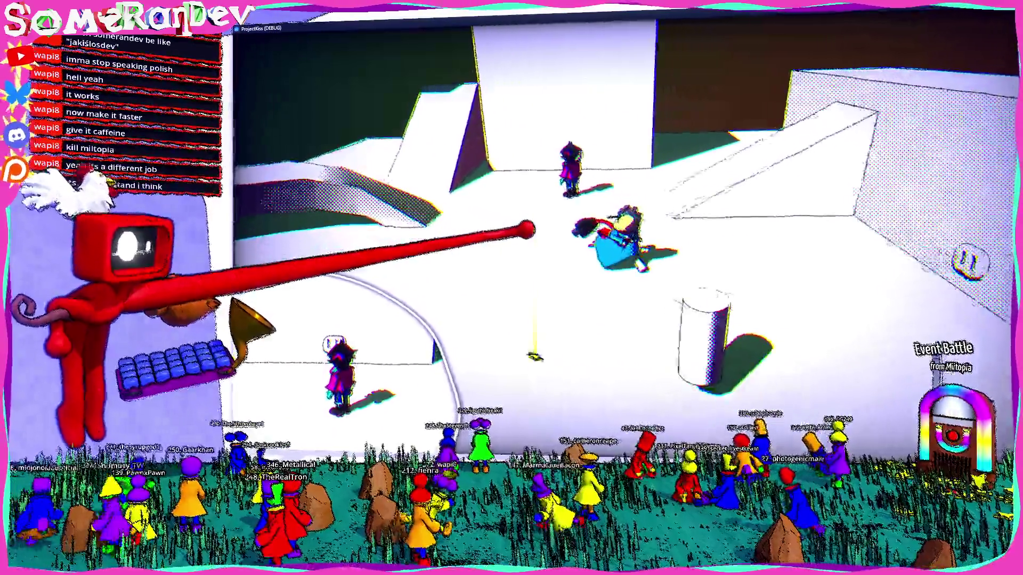
{"action": "key", "text": "w"}
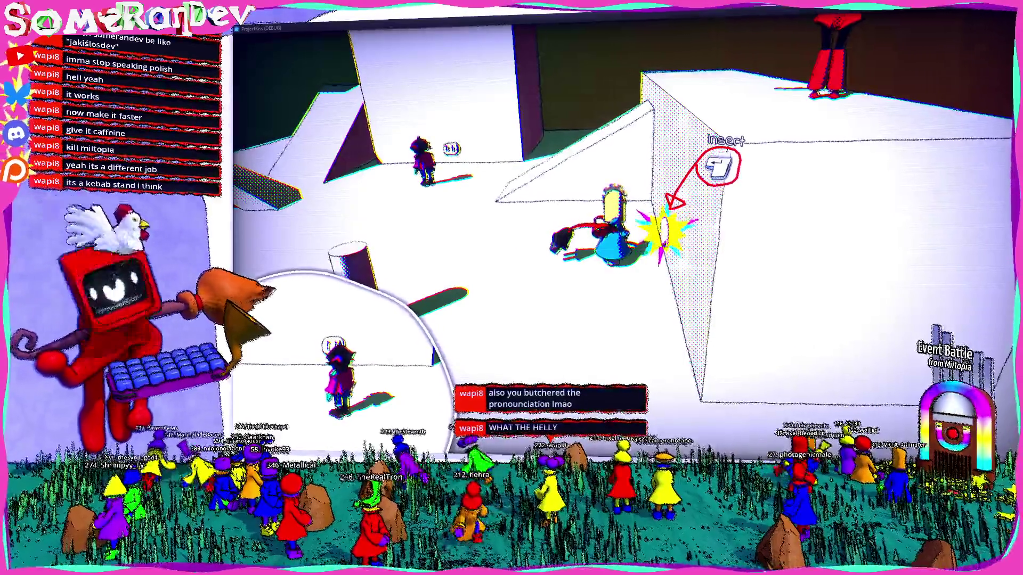
{"action": "left_click_drag", "start_coordinate": [533, 28], "coordinate": [547, 45]}
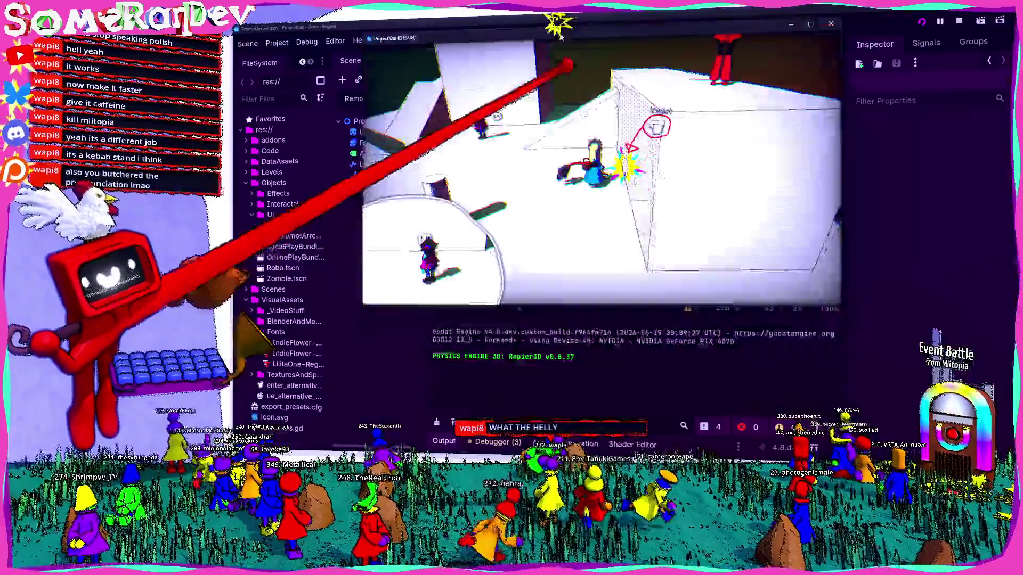
Close the game, set the timer line to delta * 5.0, and rerun with F5.
{"action": "left_click", "coordinate": [838, 92]}
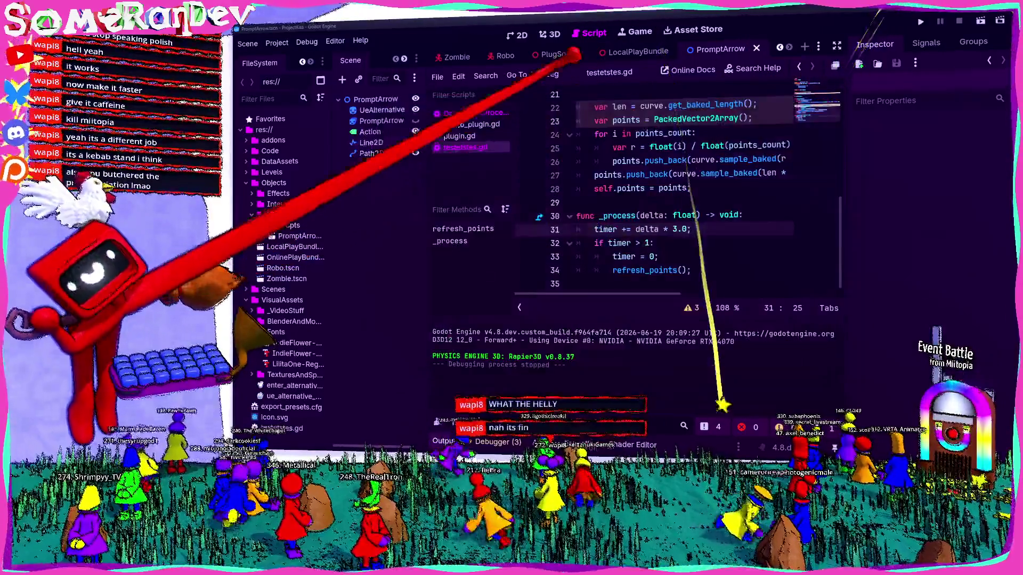
{"action": "type", "text": "5.0;"}
{"action": "key", "text": "F5"}
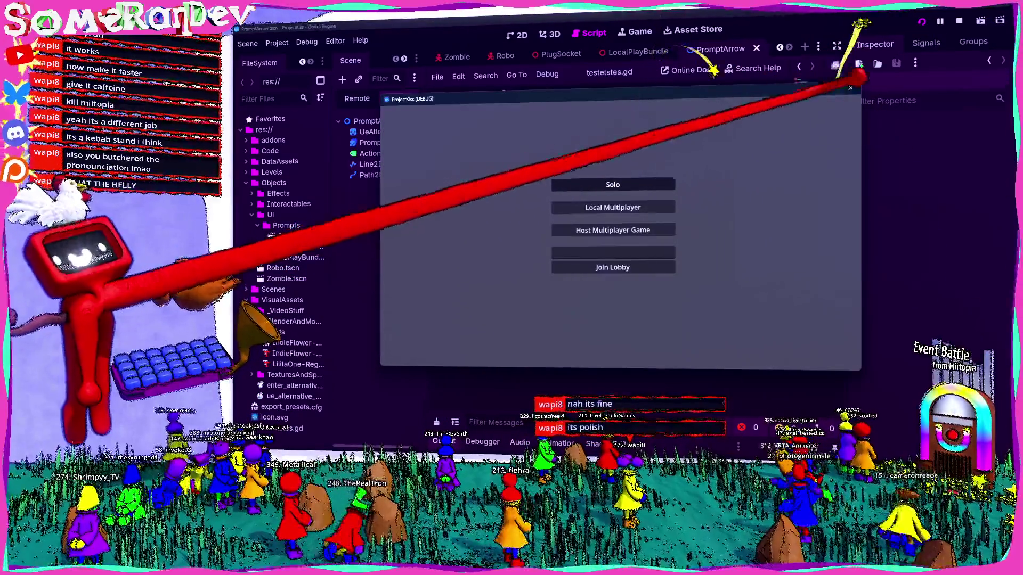
Test the Insert prompt arrow in Local Multiplayer, toggle fullscreen, then stop the game.
{"action": "left_click", "coordinate": [612, 207]}
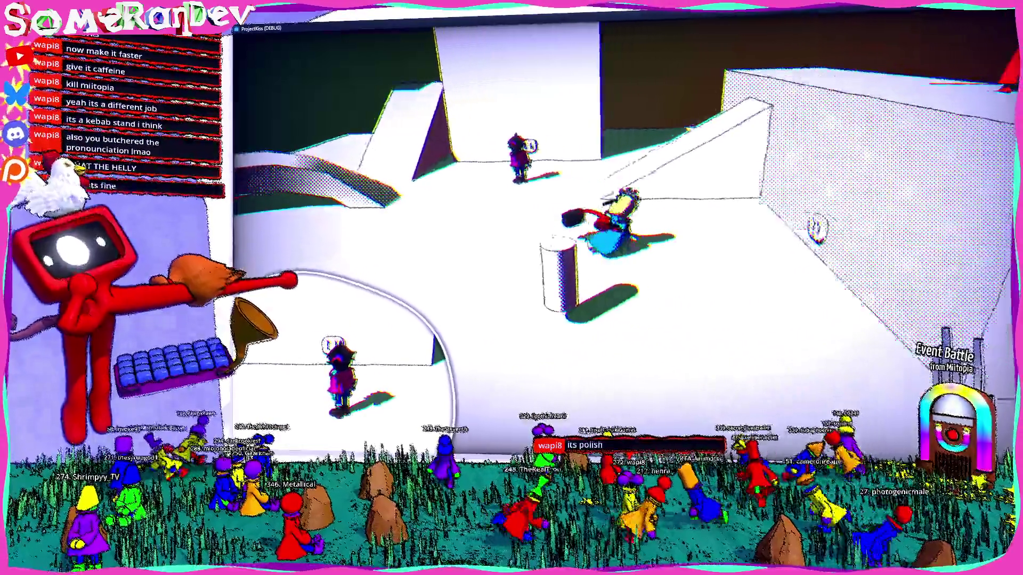
{"action": "key", "text": "d"}
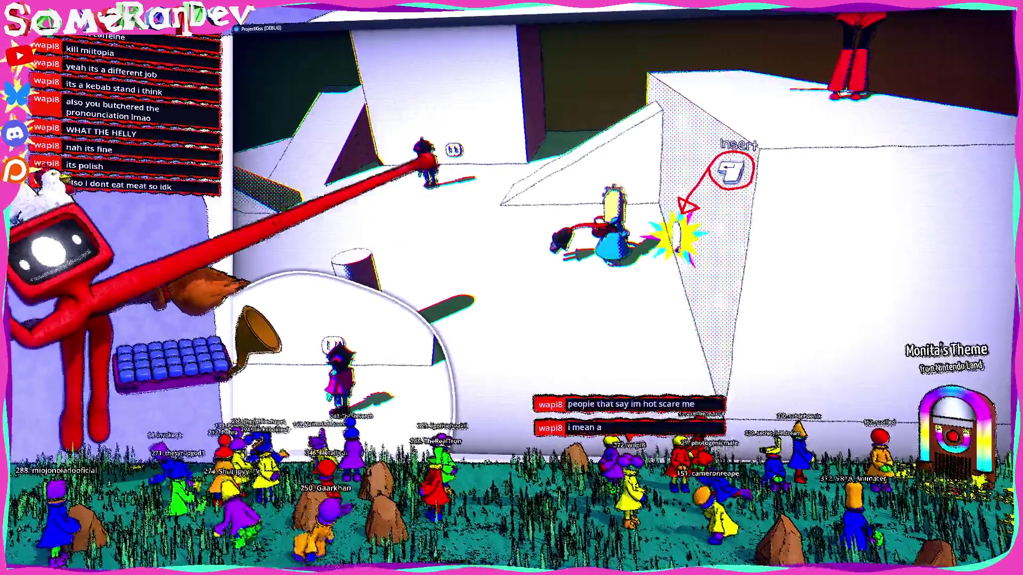
{"action": "key", "text": "F11"}
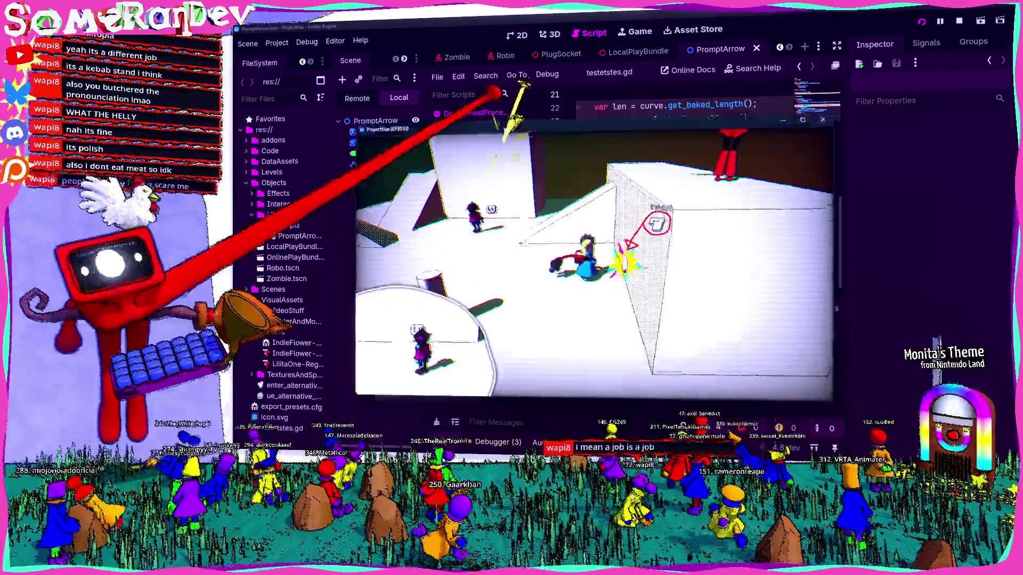
{"action": "key", "text": "F11"}
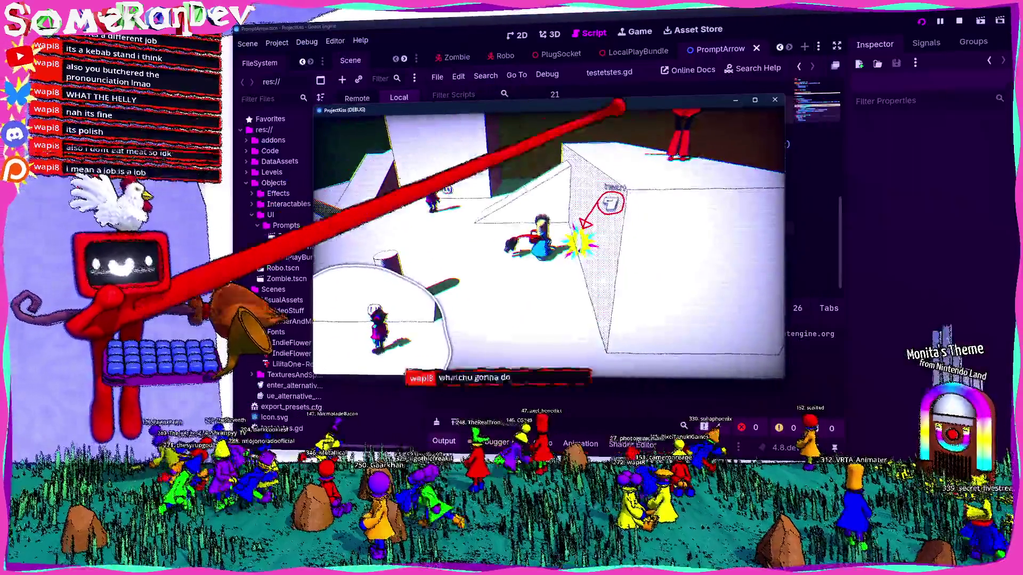
{"action": "left_click", "coordinate": [775, 99]}
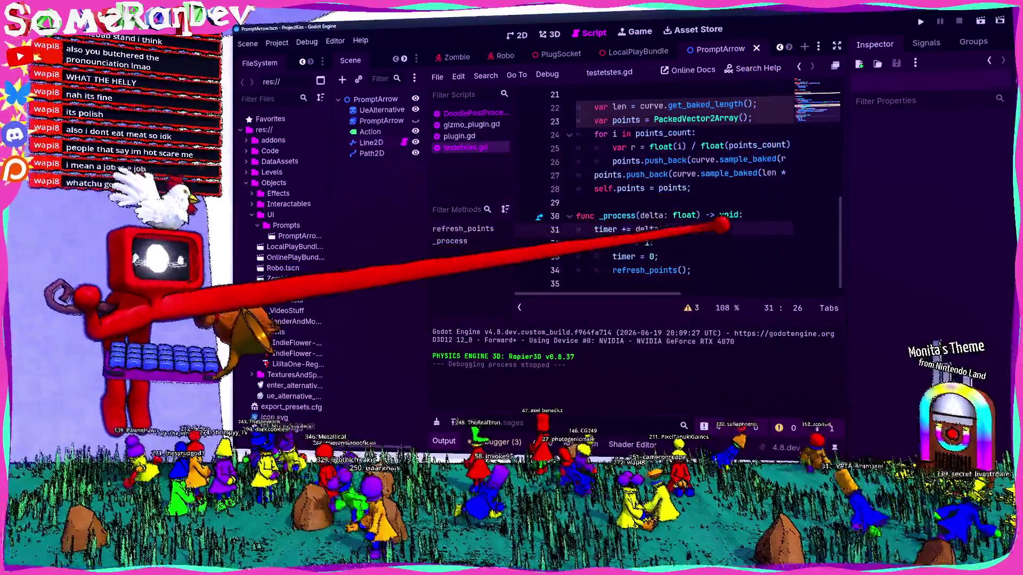
{"action": "key", "text": "ctrl+shift+F11"}
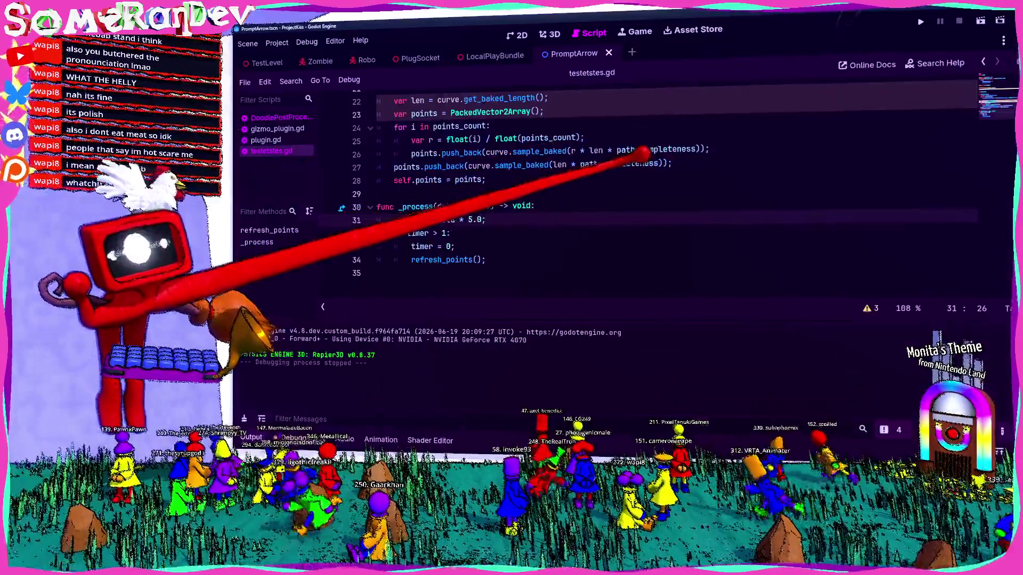
Retest the 8.0 random offset scale in a split-screen game, then close it to stop debugging.
{"action": "scroll", "coordinate": [586, 224], "scroll_direction": "up", "scroll_amount": 3}
{"action": "left_click", "coordinate": [901, 161]}
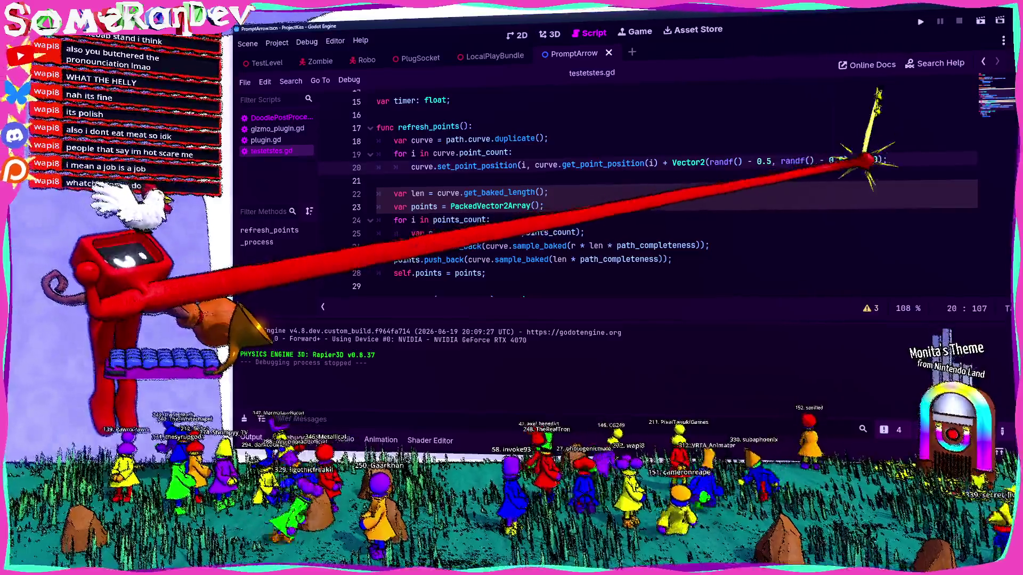
{"action": "left_click", "coordinate": [909, 161]}
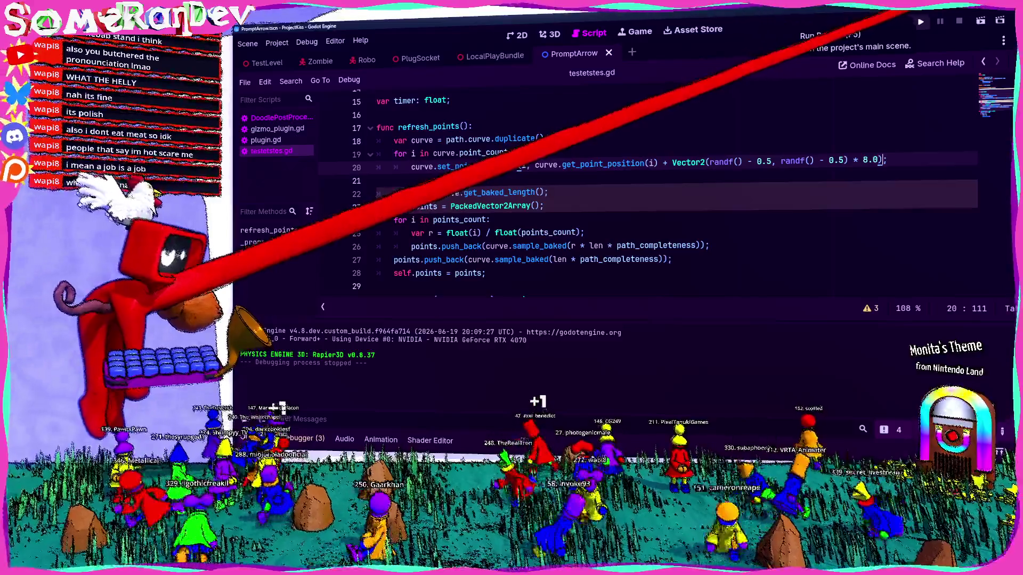
{"action": "left_click", "coordinate": [933, 20]}
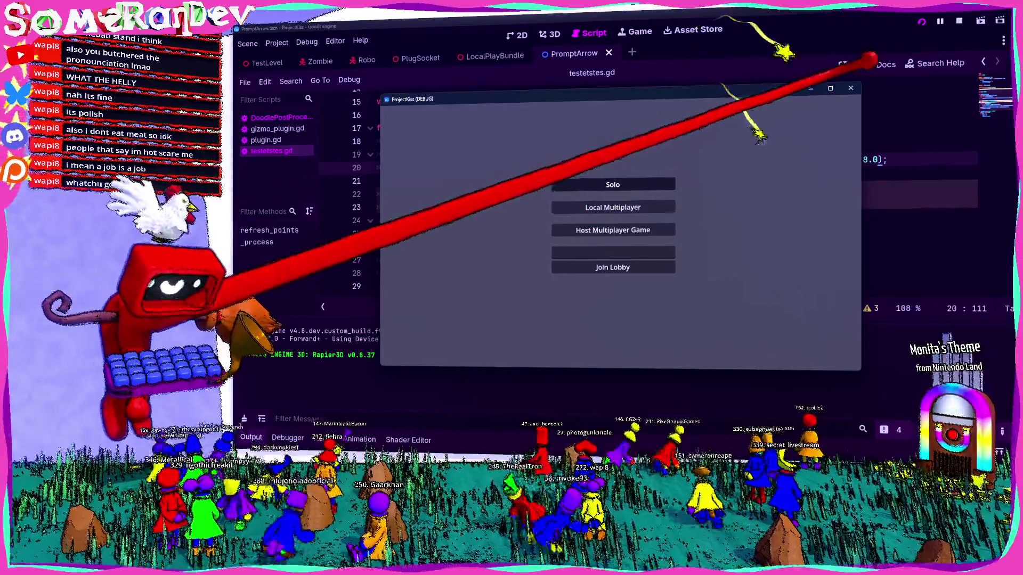
{"action": "left_click", "coordinate": [612, 184]}
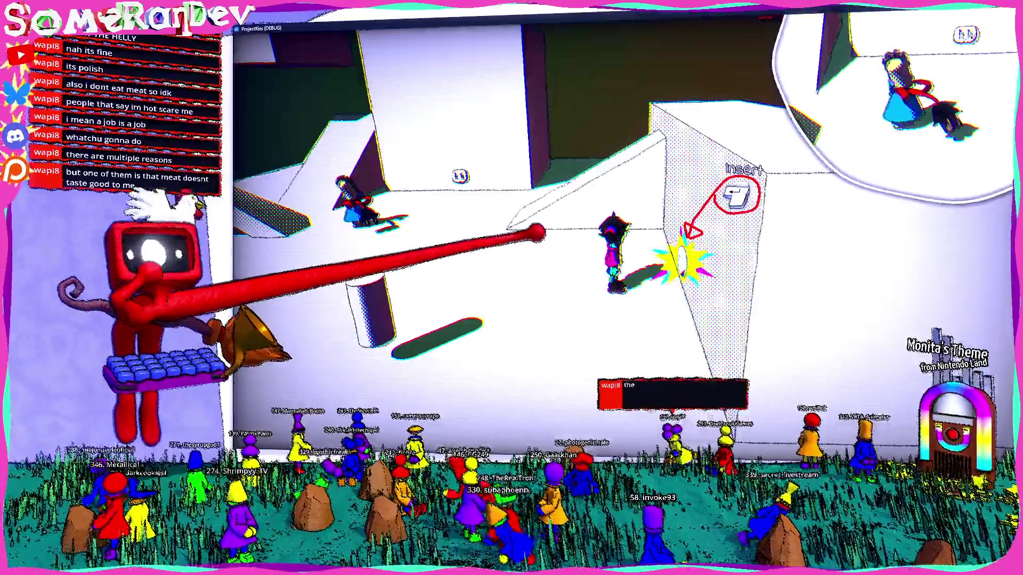
{"action": "key", "text": "super+Down"}
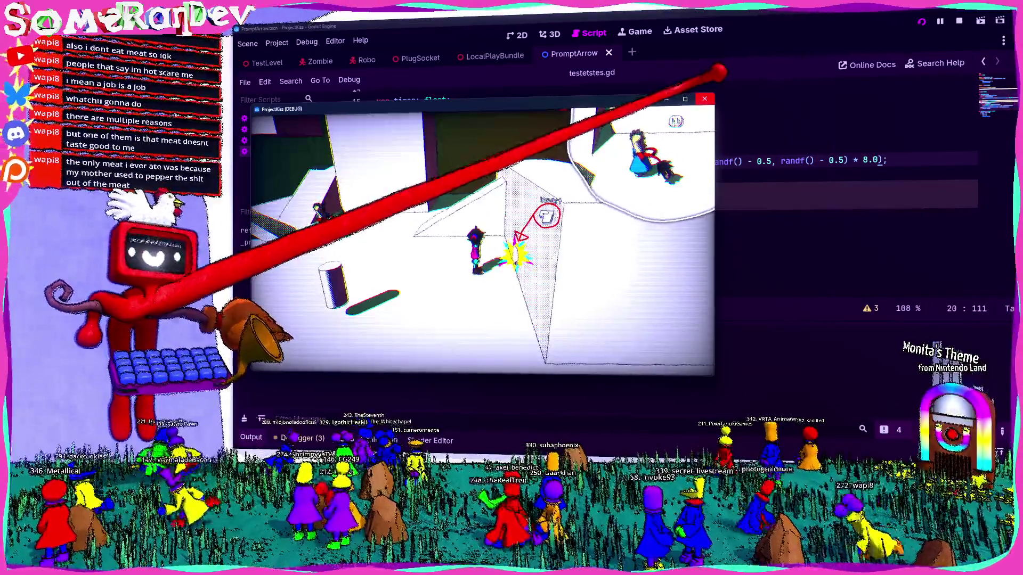
{"action": "left_click", "coordinate": [705, 99]}
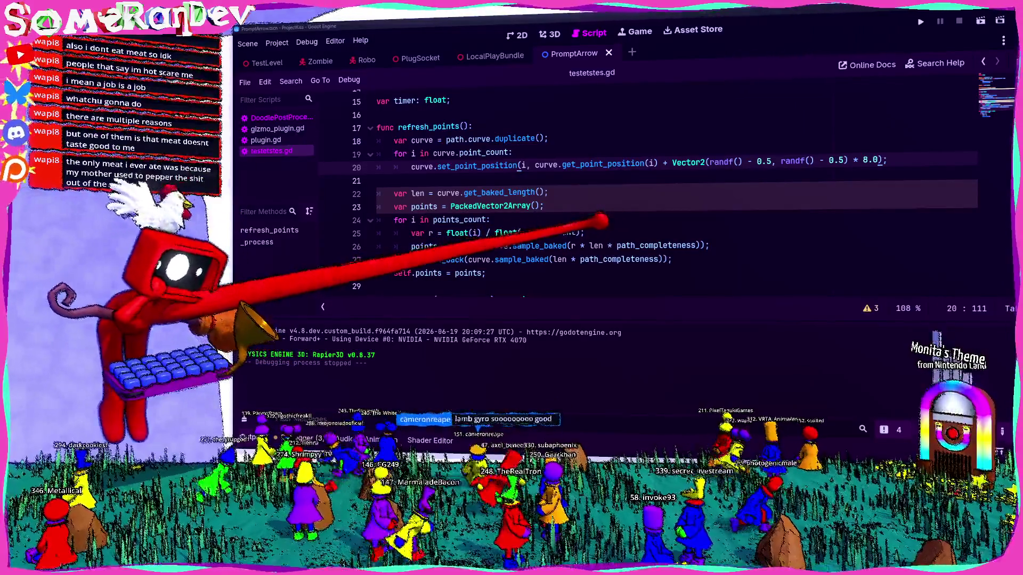
Collapse the Output panel with Ctrl+J so refresh_points and _process fit on screen together.
{"action": "scroll", "coordinate": [538, 232], "scroll_direction": "down", "scroll_amount": 2}
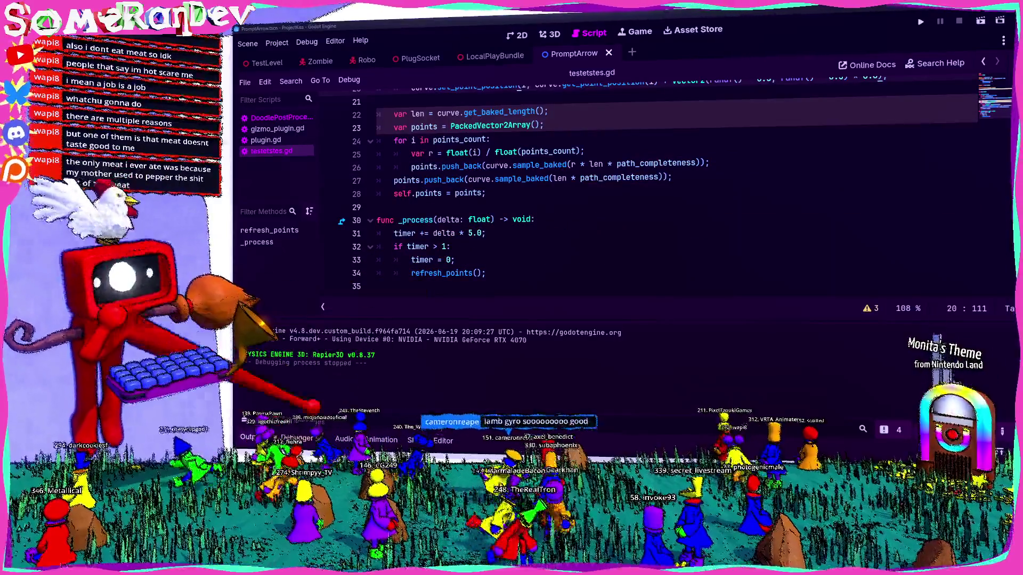
{"action": "key", "text": "ctrl+j"}
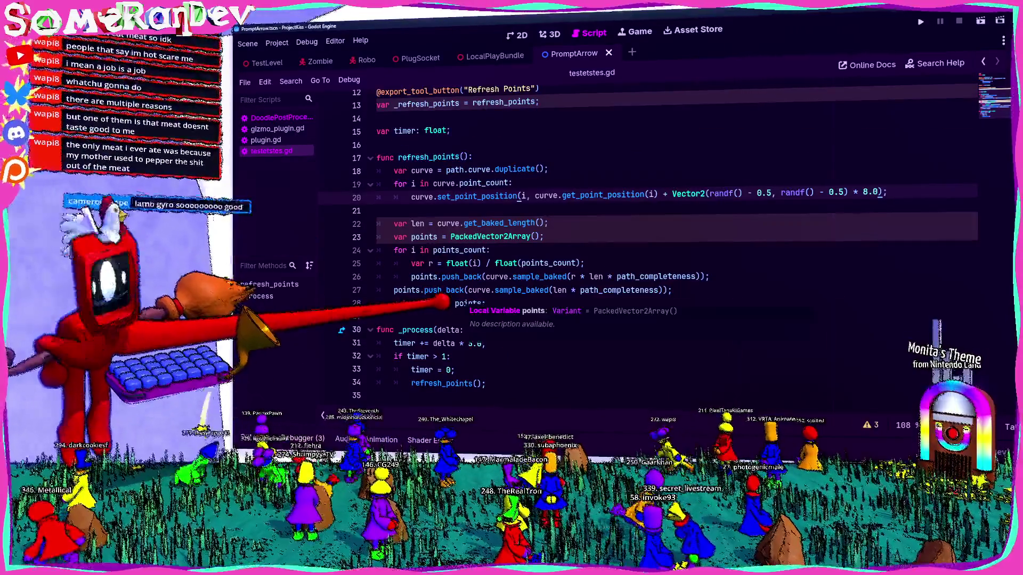
{"action": "left_click", "coordinate": [469, 316]}
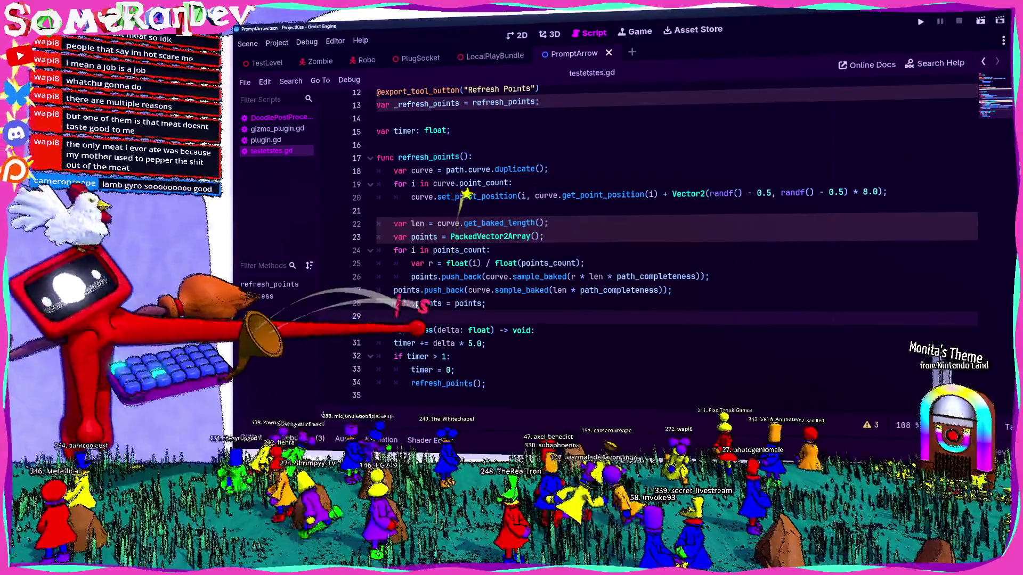
{"action": "left_click", "coordinate": [469, 211]}
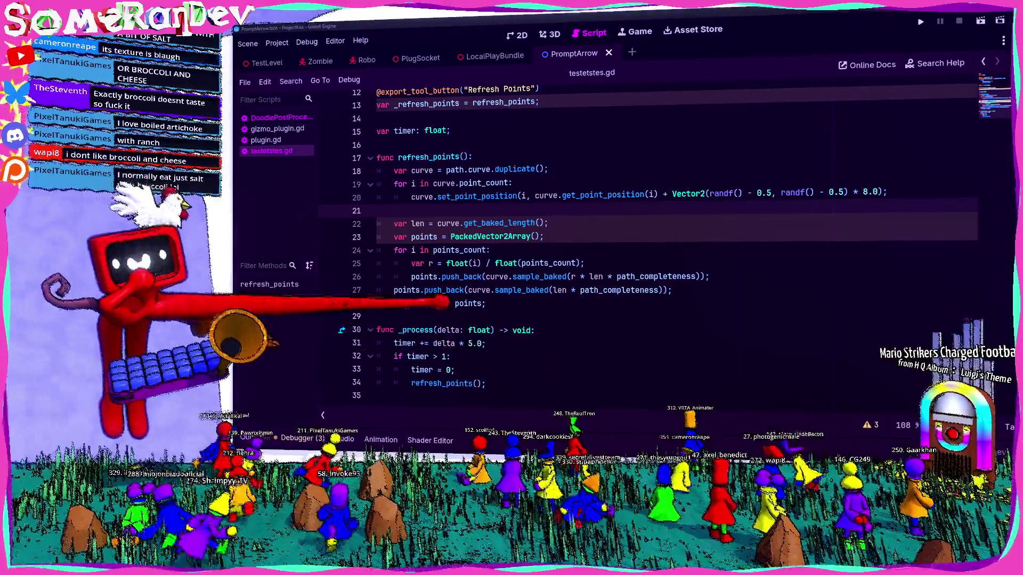
{"action": "left_click", "coordinate": [376, 315]}
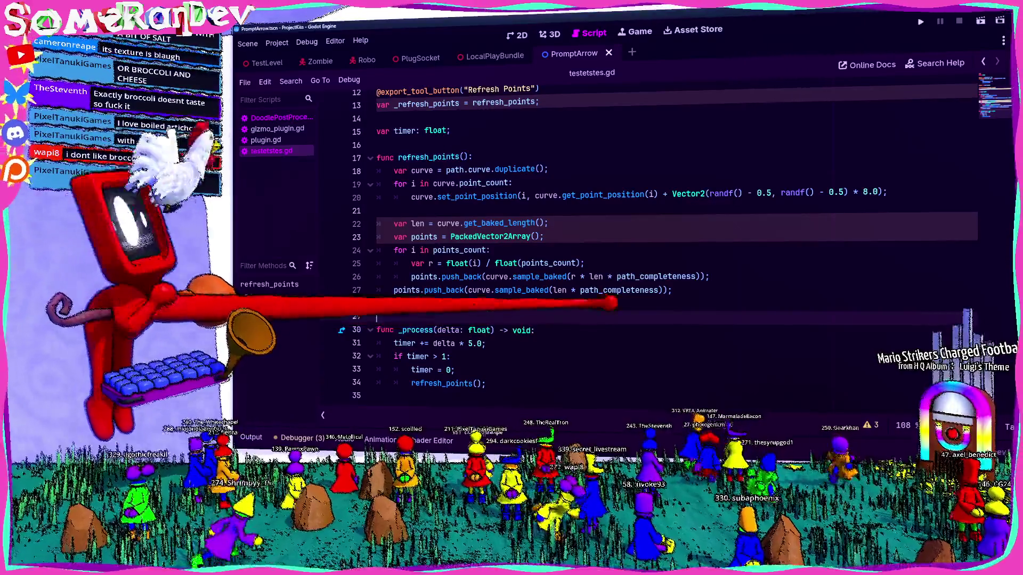
Restore the side docks and return to the PromptArrow scene's 2D view.
{"action": "left_click", "coordinate": [518, 34]}
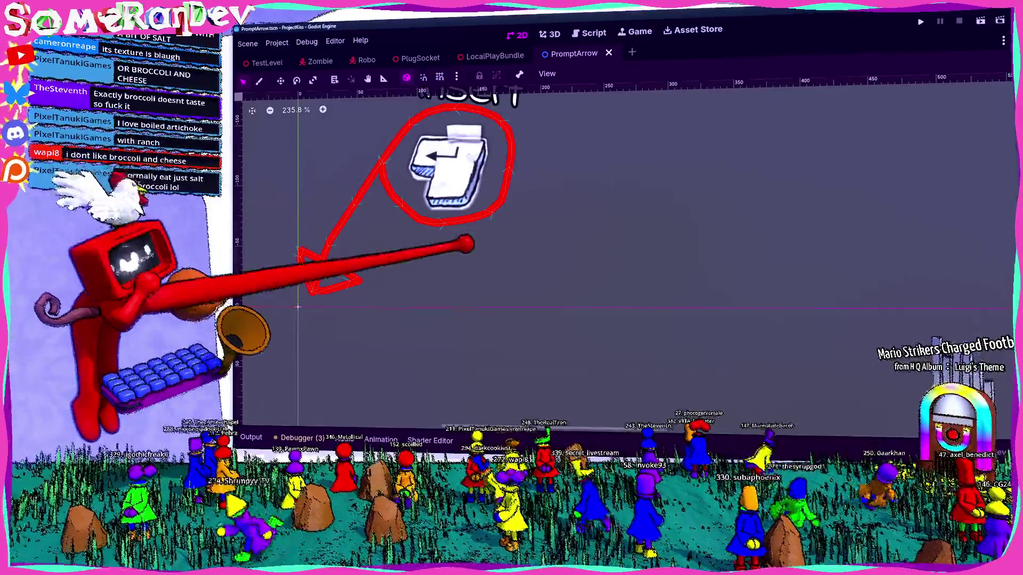
{"action": "scroll", "coordinate": [666, 213], "scroll_direction": "down", "scroll_amount": 2}
{"action": "scroll", "coordinate": [532, 270], "scroll_direction": "up", "scroll_amount": 3}
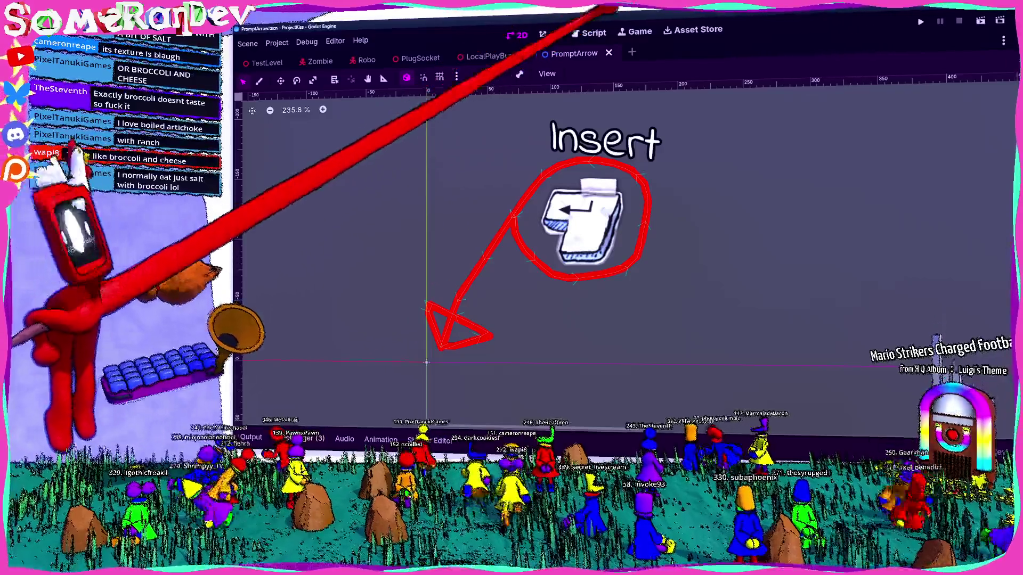
{"action": "left_click", "coordinate": [592, 32]}
{"action": "left_click", "coordinate": [996, 51]}
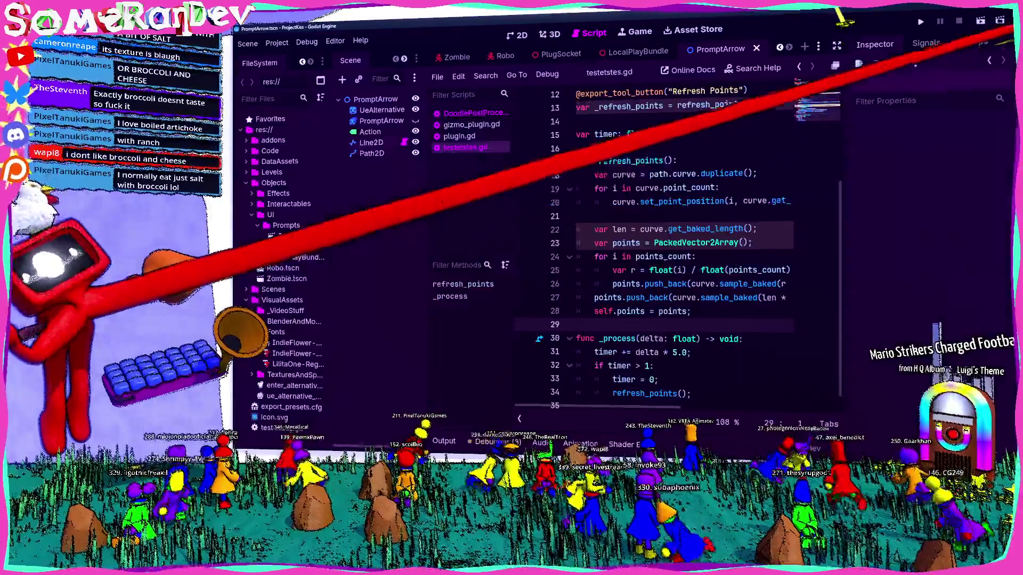
{"action": "left_click", "coordinate": [518, 34]}
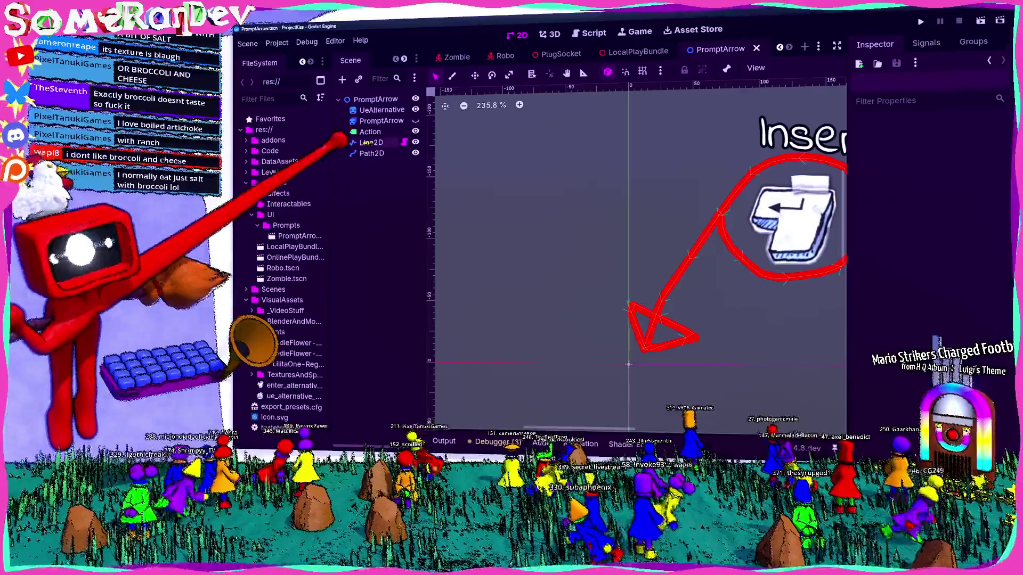
Select the Line2D arrow and scroll the Inspector down to its Material section.
{"action": "left_click", "coordinate": [371, 142]}
{"action": "scroll", "coordinate": [491, 292], "scroll_direction": "right", "scroll_amount": 5}
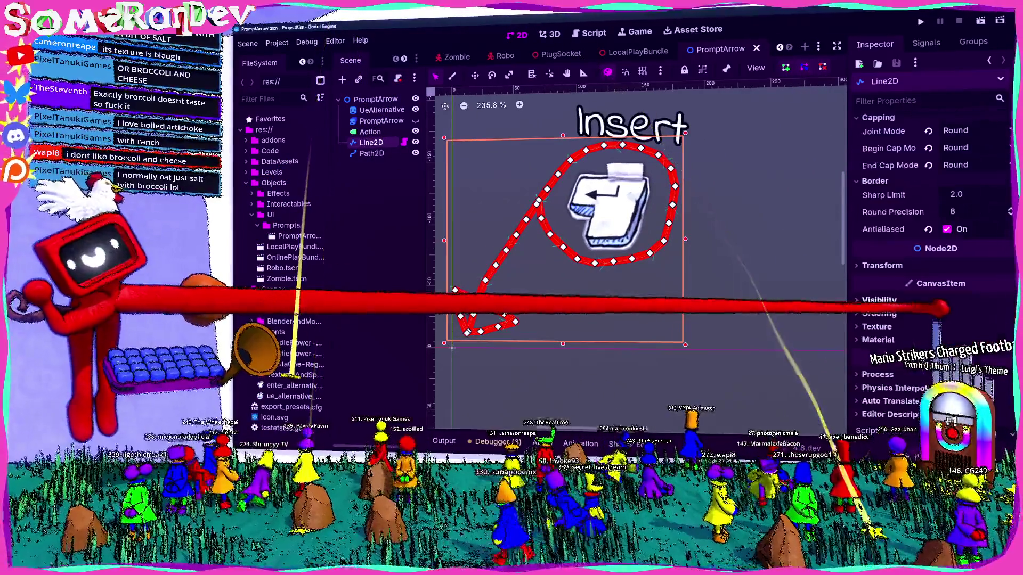
{"action": "scroll", "coordinate": [933, 266], "scroll_direction": "down", "scroll_amount": 2}
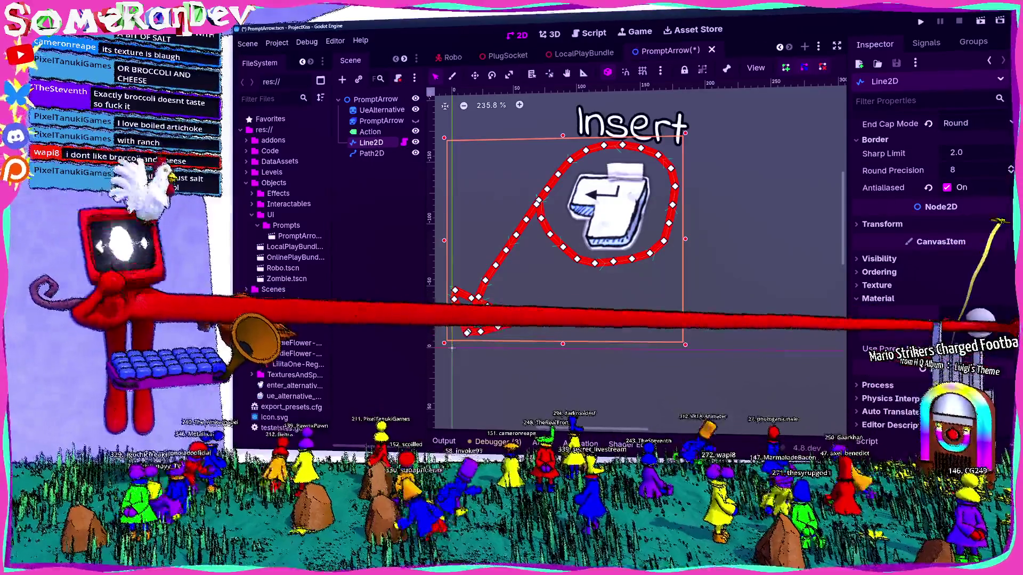
{"action": "scroll", "coordinate": [932, 266], "scroll_direction": "down", "scroll_amount": 5}
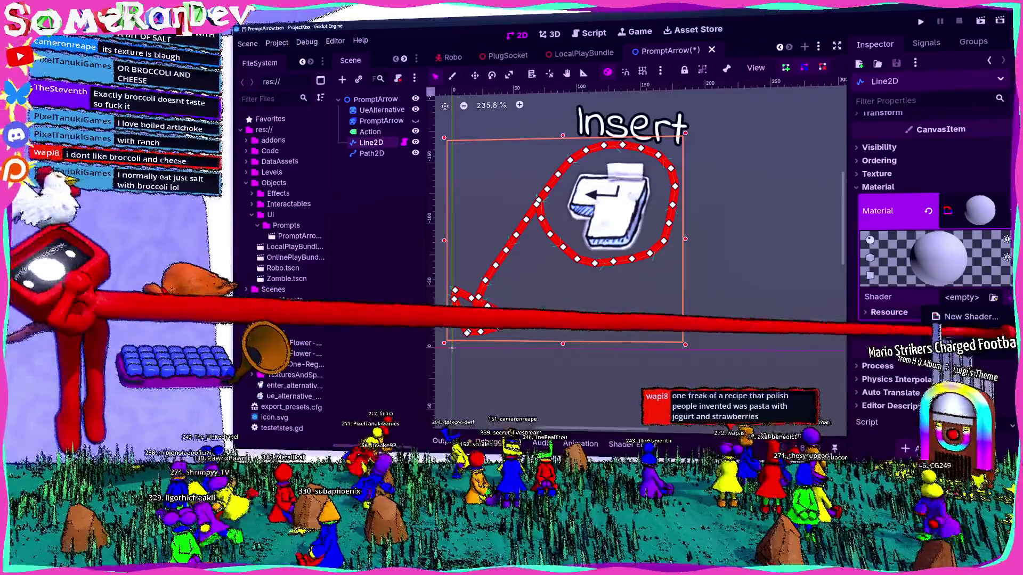
Start a new shader for the arrow's material and browse to res://Code/GDShader.
{"action": "left_click", "coordinate": [959, 316]}
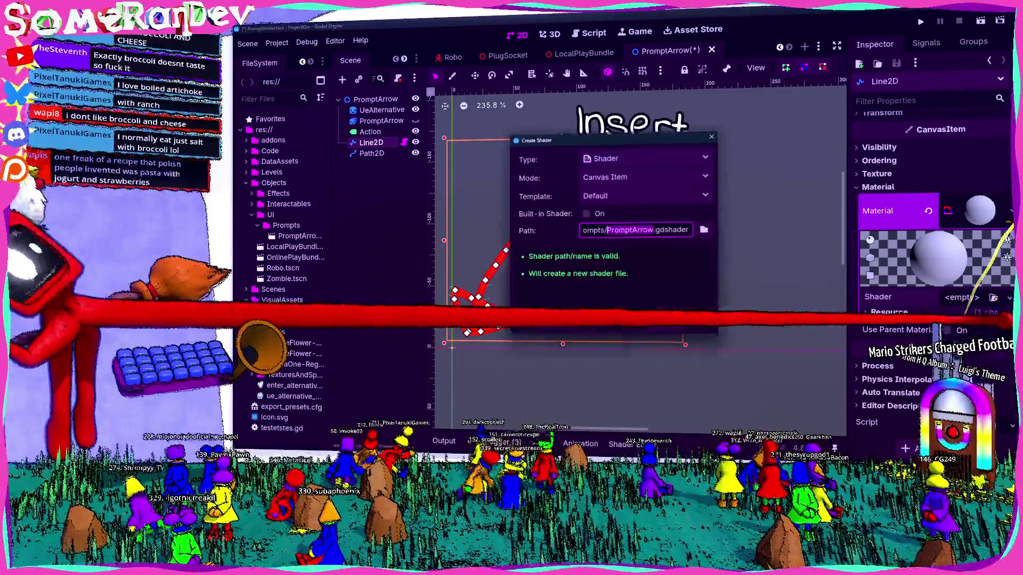
{"action": "left_click", "coordinate": [706, 230]}
{"action": "left_click", "coordinate": [379, 78]}
{"action": "left_click", "coordinate": [379, 77]}
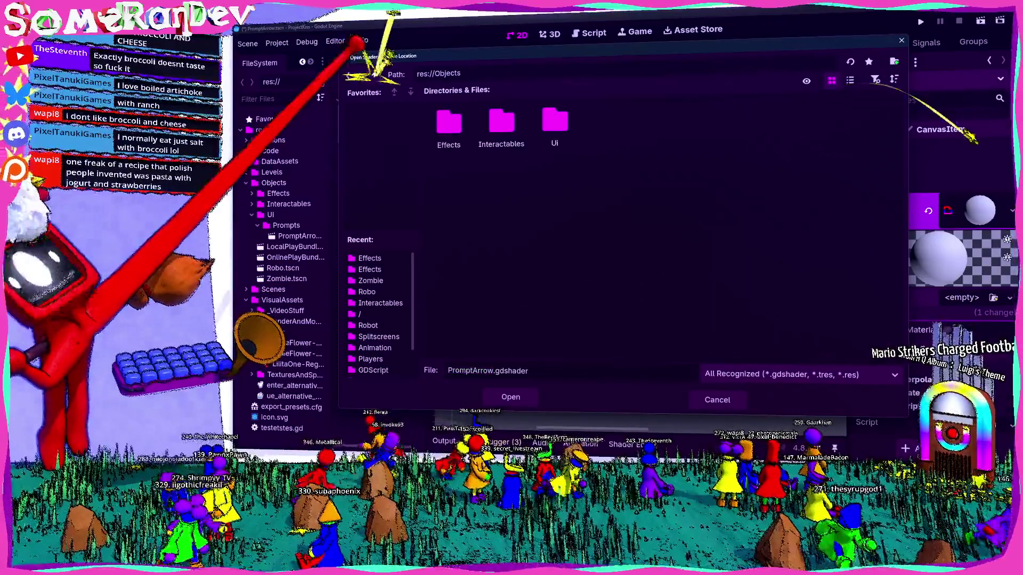
{"action": "left_click", "coordinate": [374, 74]}
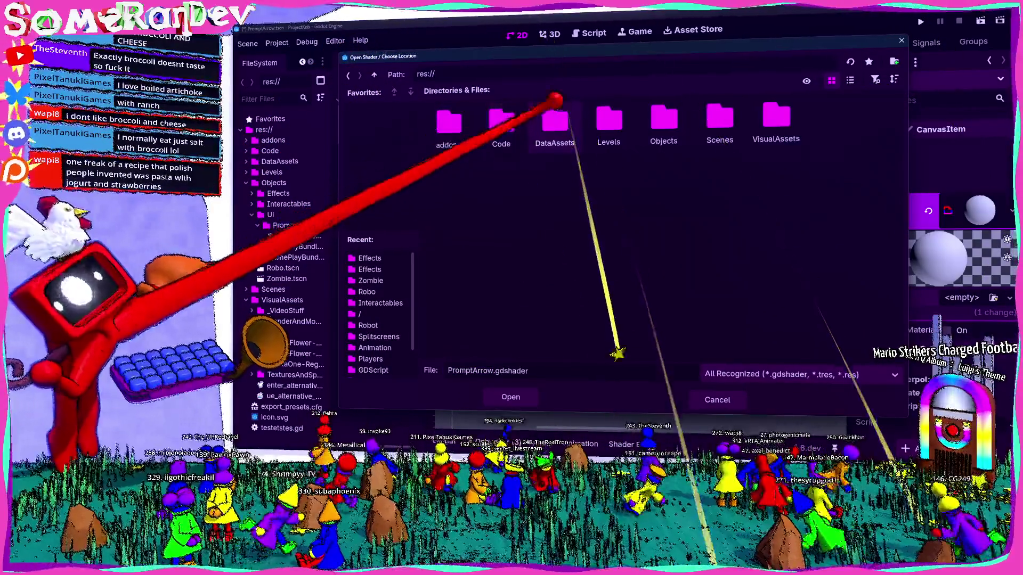
{"action": "double_click", "coordinate": [499, 120]}
{"action": "double_click", "coordinate": [498, 123]}
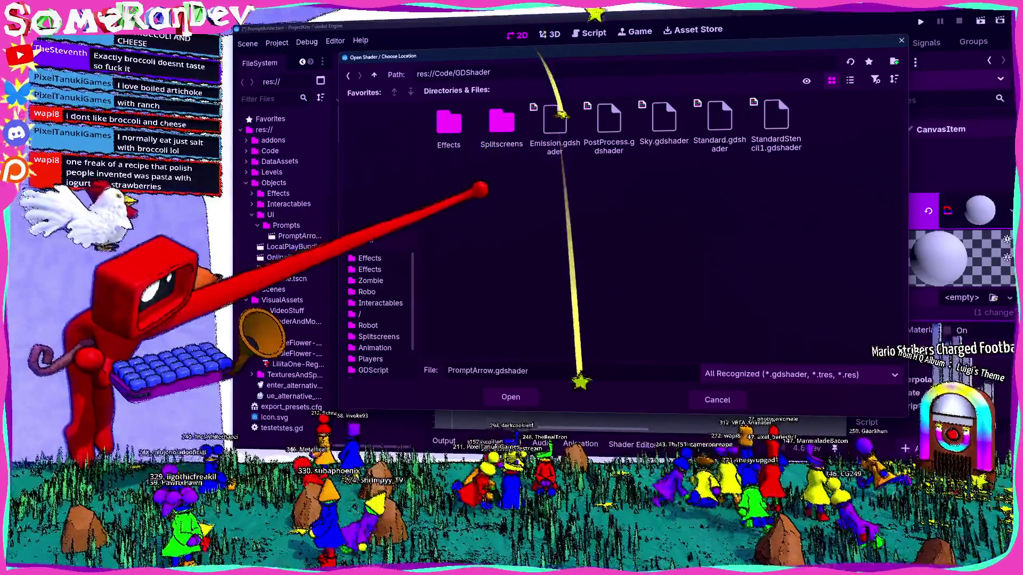
Add a UI subfolder there and create the ChalkyLine2D canvas_item shader in it.
{"action": "right_click", "coordinate": [501, 216]}
{"action": "left_click", "coordinate": [522, 223]}
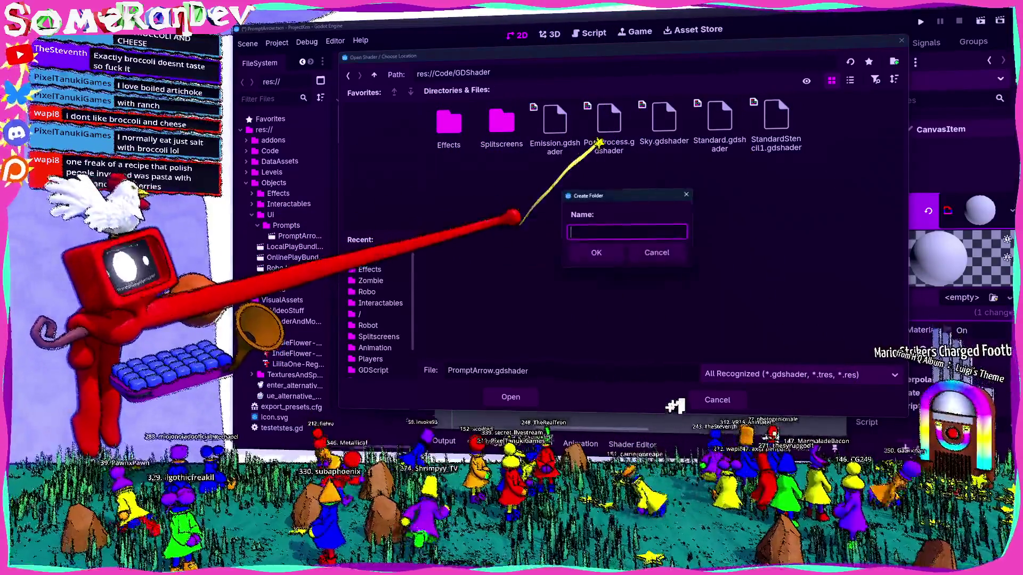
{"action": "key", "text": "Return"}
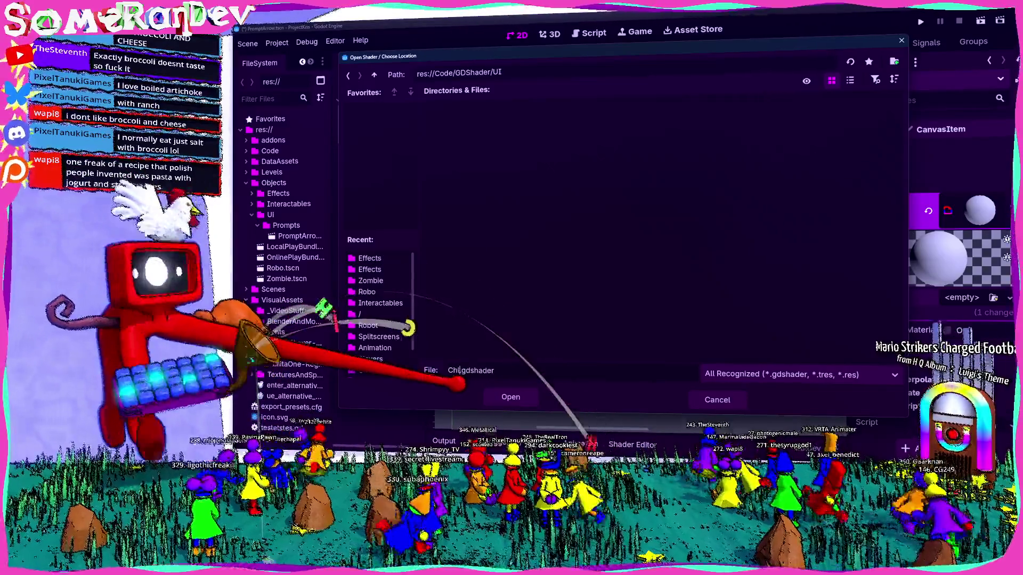
{"action": "type", "text": "alkyLine2D"}
{"action": "key", "text": "Return"}
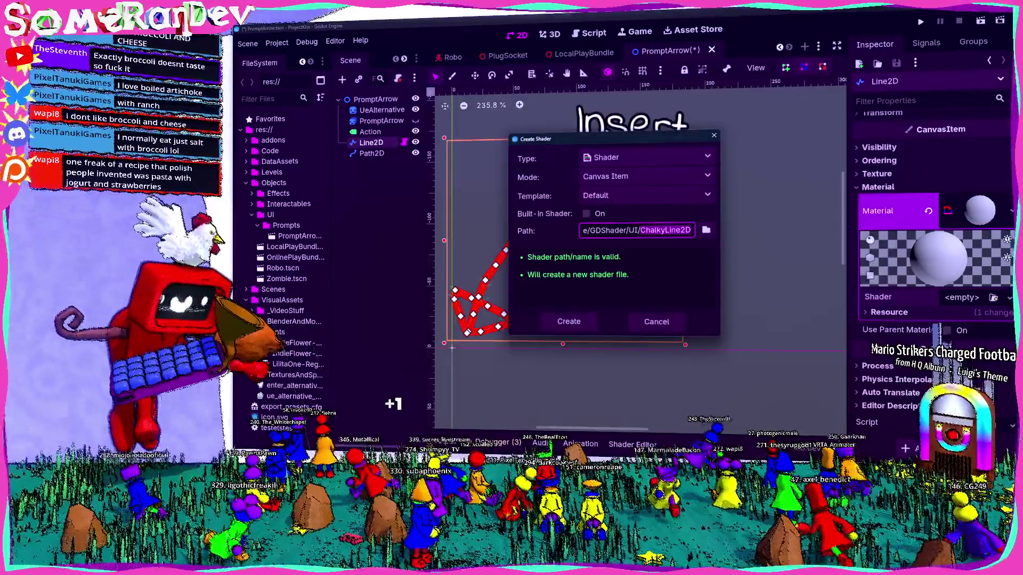
{"action": "key", "text": "Return"}
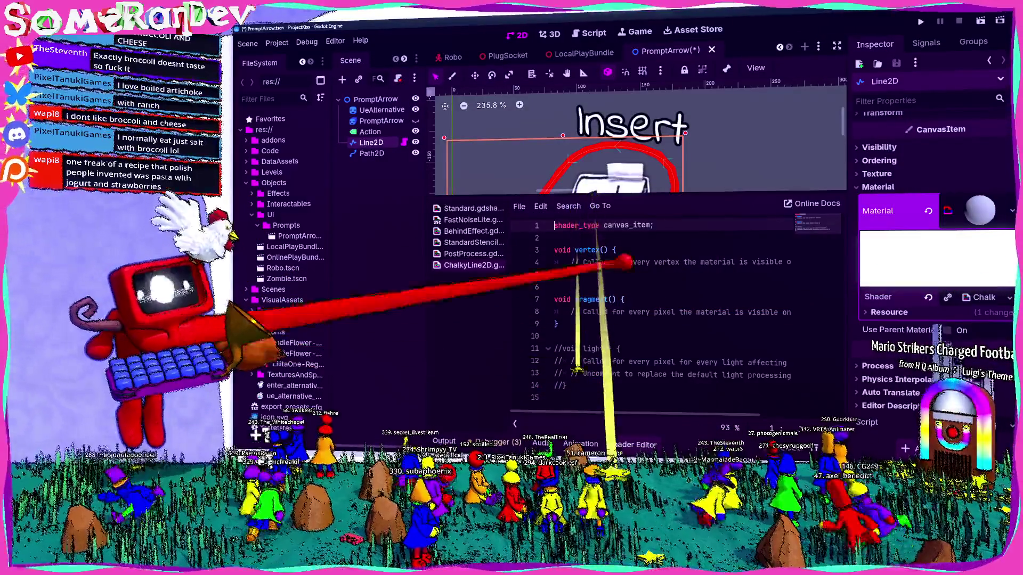
Remove the commented-out light function and make fragment() set COLOR.a = 0.2.
{"action": "scroll", "coordinate": [639, 138], "scroll_direction": "down", "scroll_amount": 3}
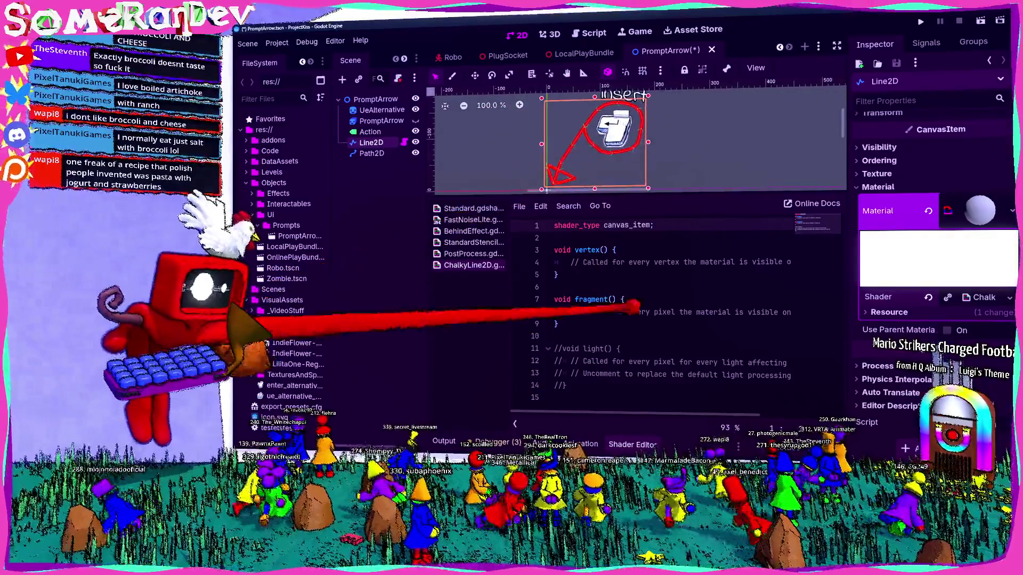
{"action": "key", "text": "shift+Down"}
{"action": "key", "text": "shift+Down"}
{"action": "key", "text": "shift+Down"}
{"action": "key", "text": "BackSpace"}
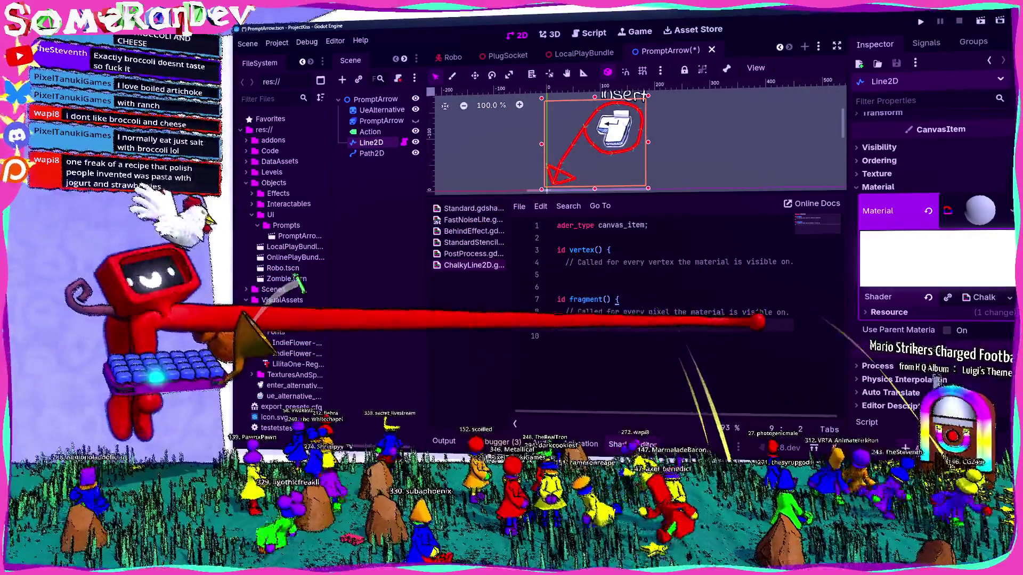
{"action": "left_click_drag", "start_coordinate": [822, 312], "coordinate": [575, 312]}
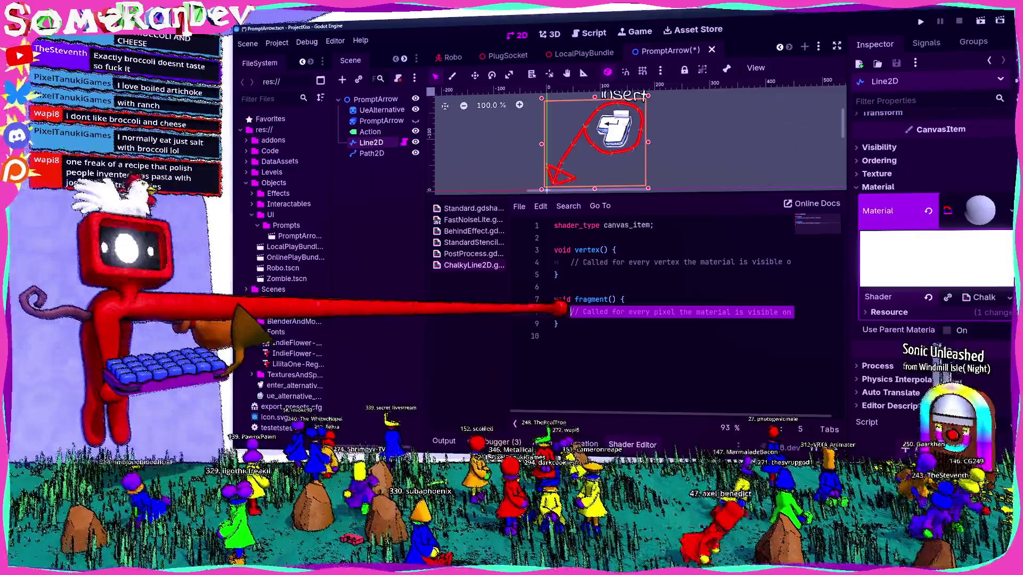
{"action": "type", "text": "COLOr"}
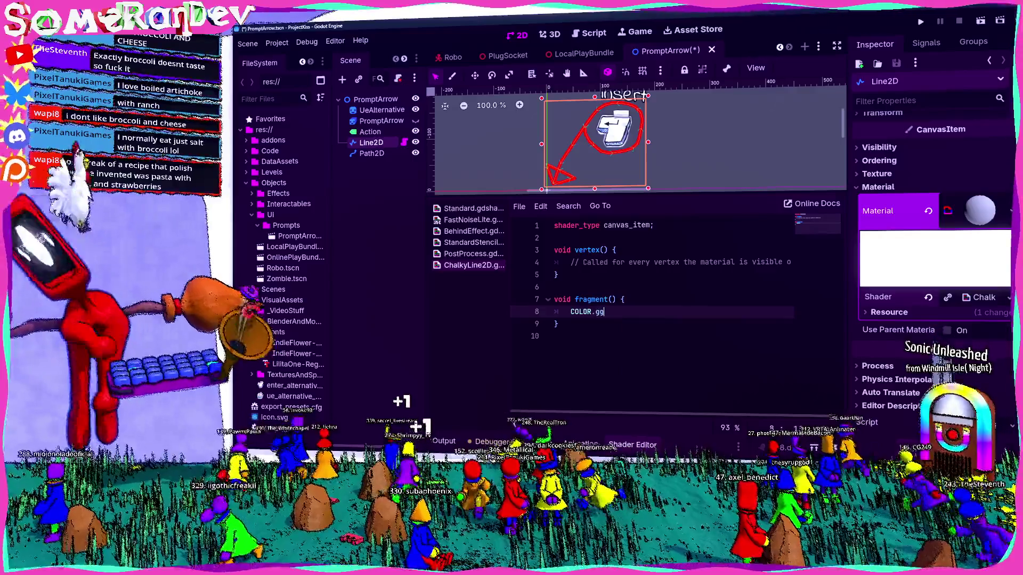
{"action": "type", "text": " 0;"}
{"action": "key", "text": "ctrl+s"}
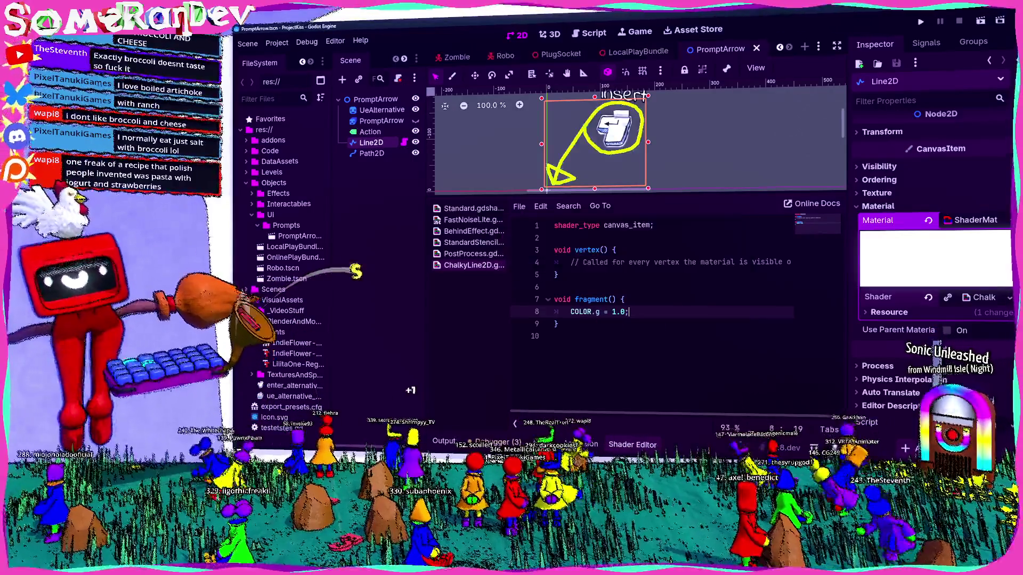
{"action": "scroll", "coordinate": [629, 144], "scroll_direction": "down", "scroll_amount": 5}
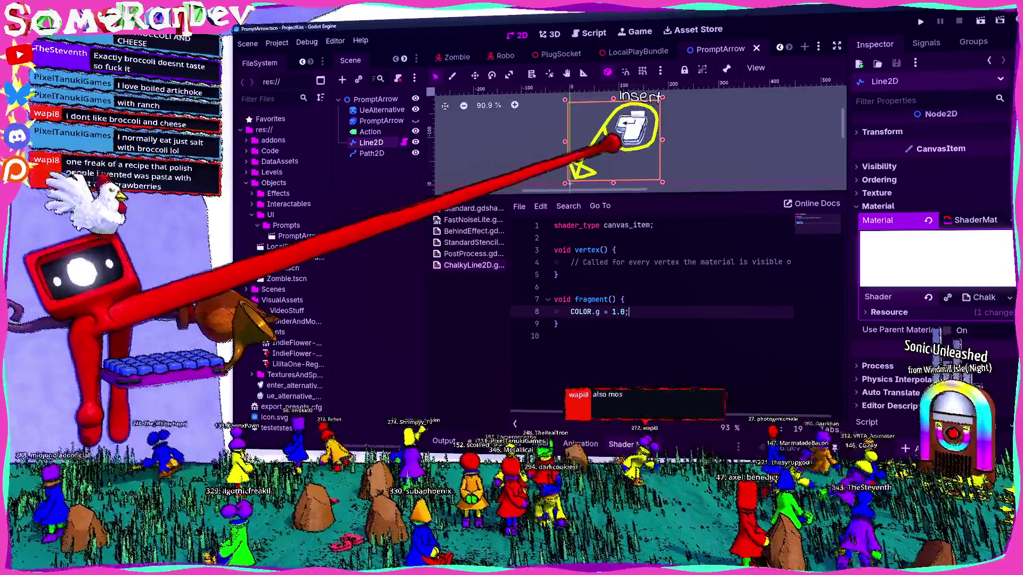
{"action": "scroll", "coordinate": [567, 144], "scroll_direction": "down", "scroll_amount": 3}
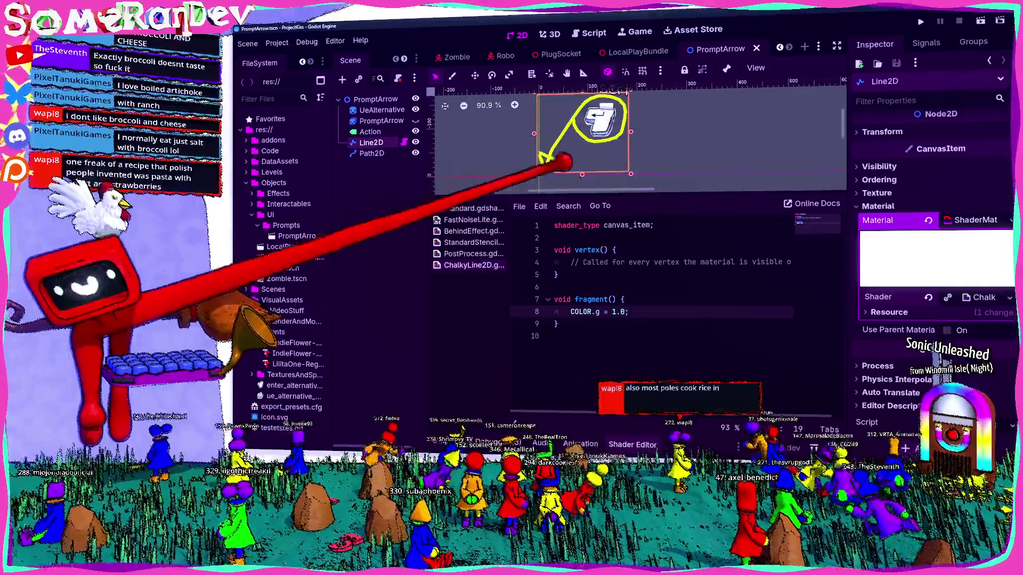
{"action": "type", "text": "0.2;"}
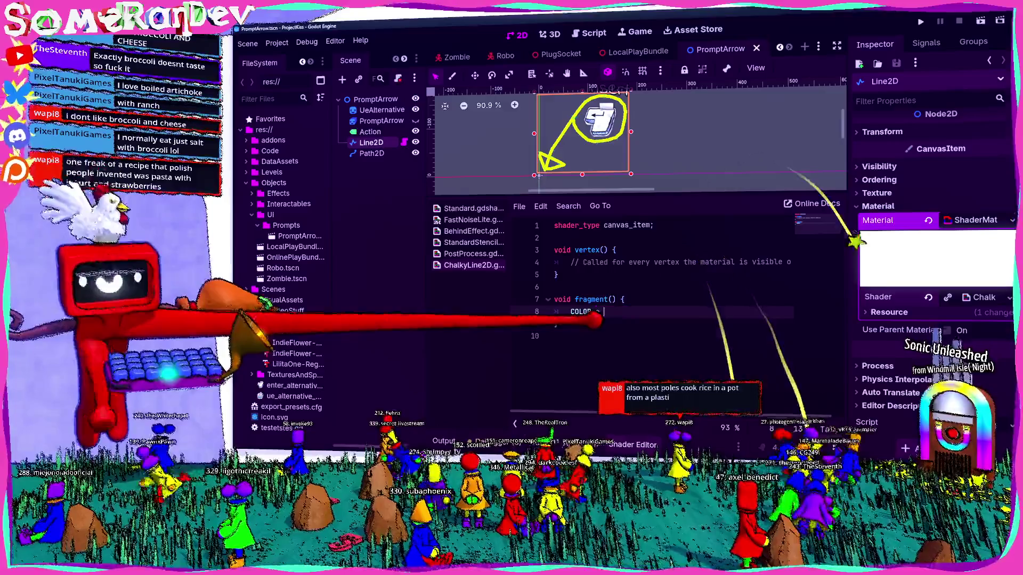
Give the 2D viewport more height and delete the empty vertex() function.
{"action": "scroll", "coordinate": [639, 139], "scroll_direction": "up", "scroll_amount": 3}
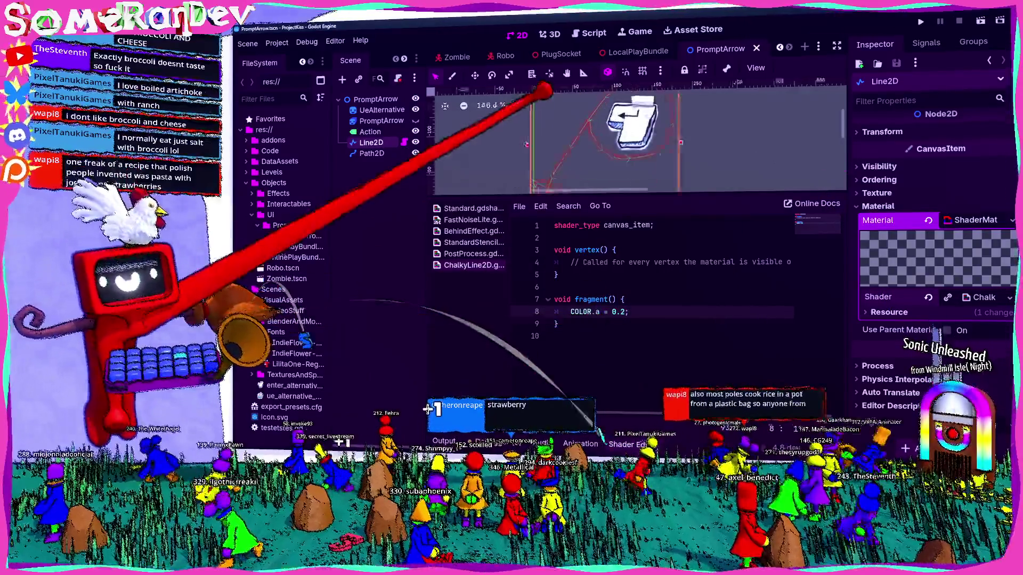
{"action": "mouse_move", "coordinate": [687, 196]}
{"action": "left_mouse_down"}
{"action": "mouse_move", "coordinate": [646, 229]}
{"action": "mouse_move", "coordinate": [639, 270]}
{"action": "left_mouse_up"}
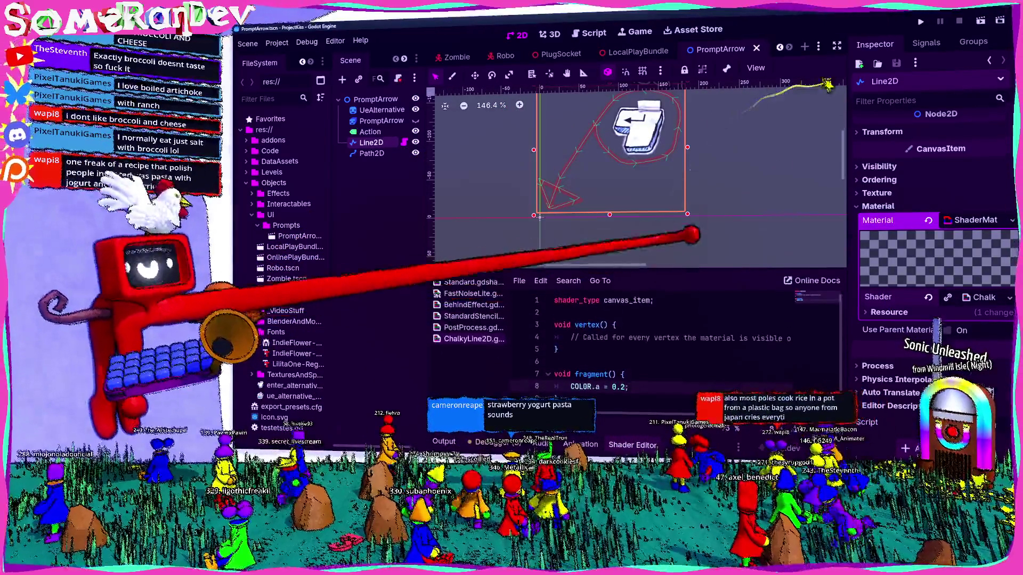
{"action": "key", "text": "BackSpace"}
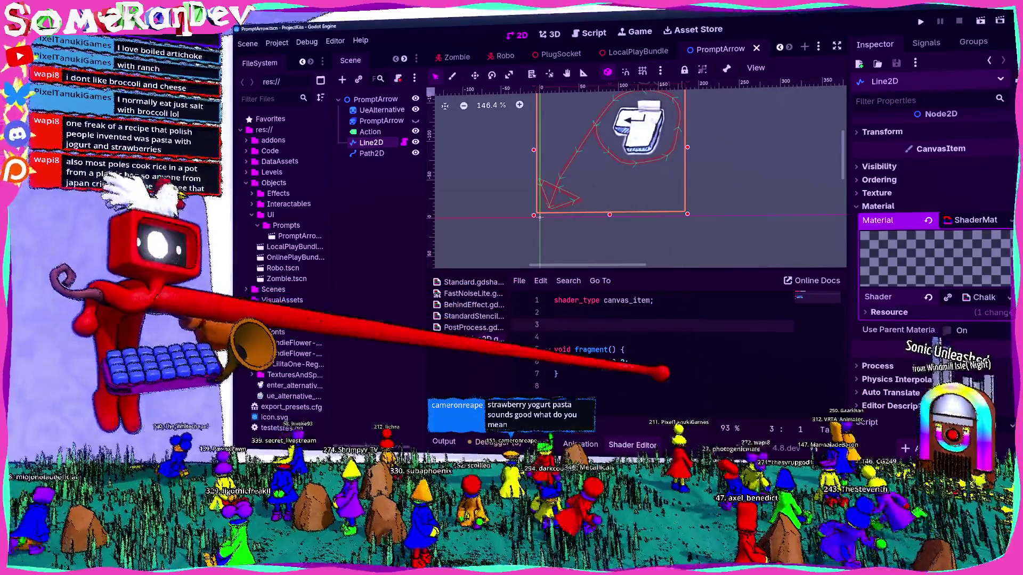
Replace the alpha assignment so fragment() reads COLOR.g = UV.x, then inspect the arrow.
{"action": "left_click_drag", "start_coordinate": [640, 364], "coordinate": [586, 364]}
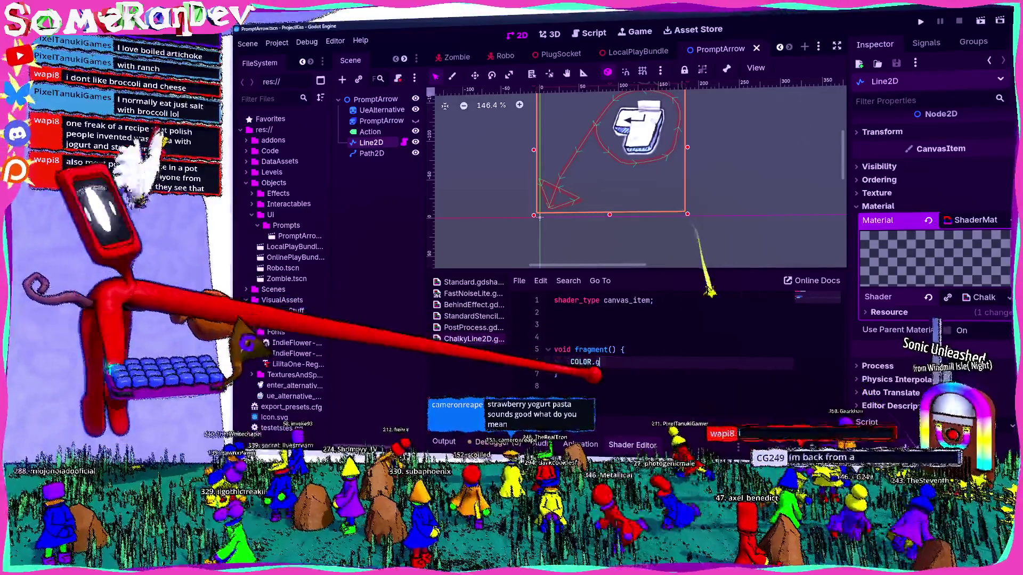
{"action": "type", "text": "x;"}
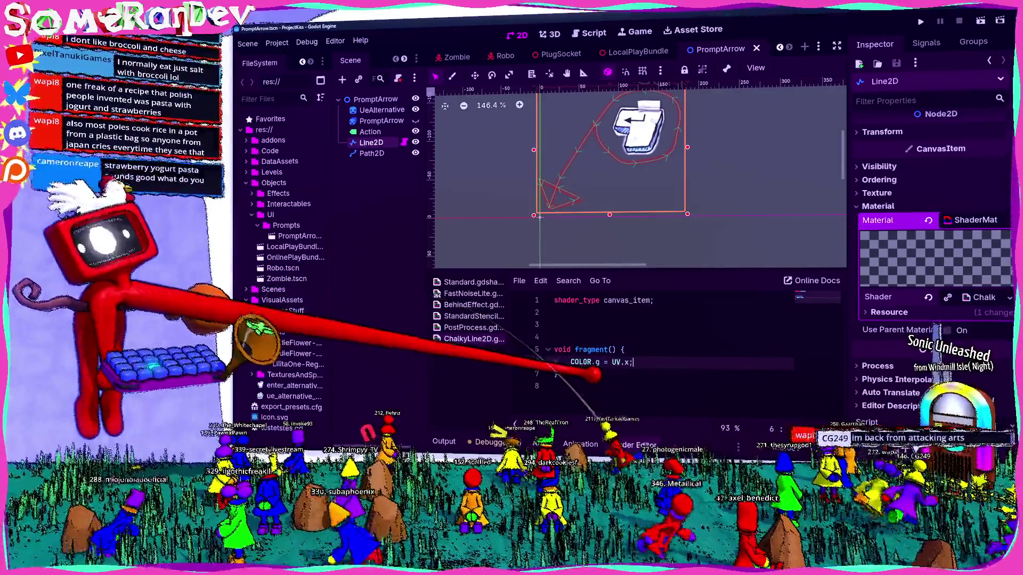
{"action": "scroll", "coordinate": [617, 185], "scroll_direction": "up", "scroll_amount": 2}
{"action": "scroll", "coordinate": [524, 225], "scroll_direction": "down", "scroll_amount": 3}
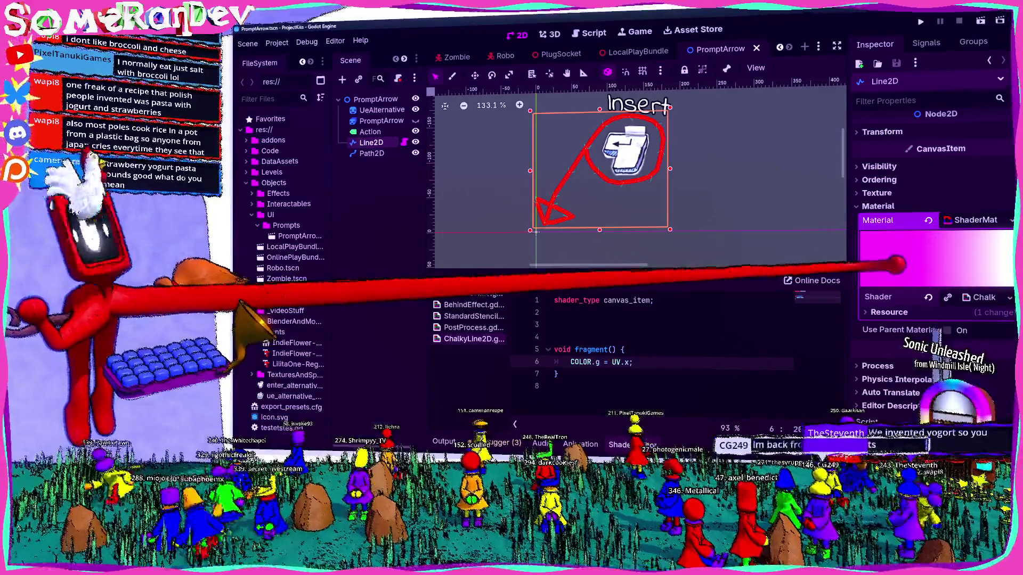
{"action": "scroll", "coordinate": [570, 218], "scroll_direction": "up", "scroll_amount": 5}
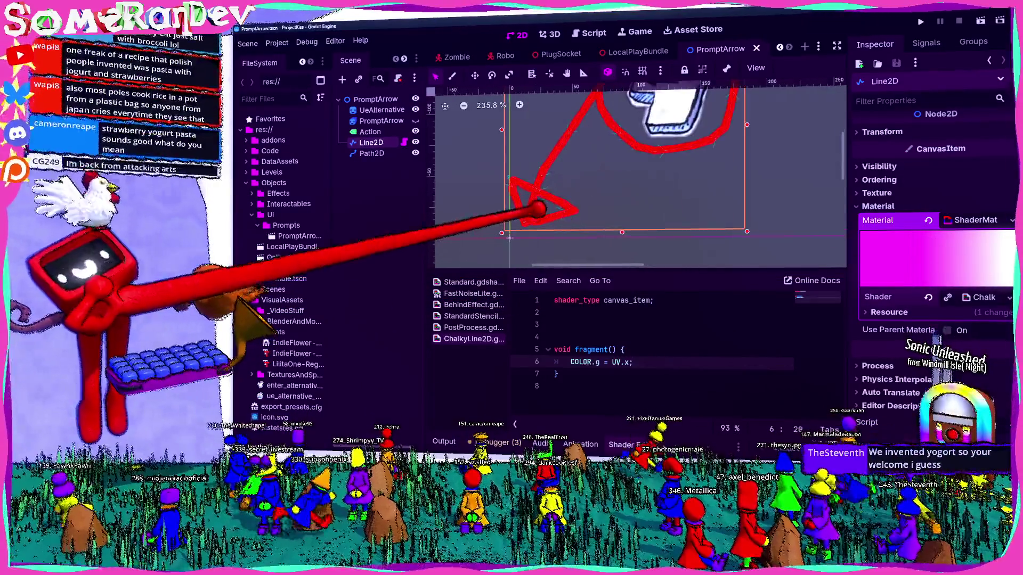
{"action": "scroll", "coordinate": [541, 177], "scroll_direction": "down", "scroll_amount": 4}
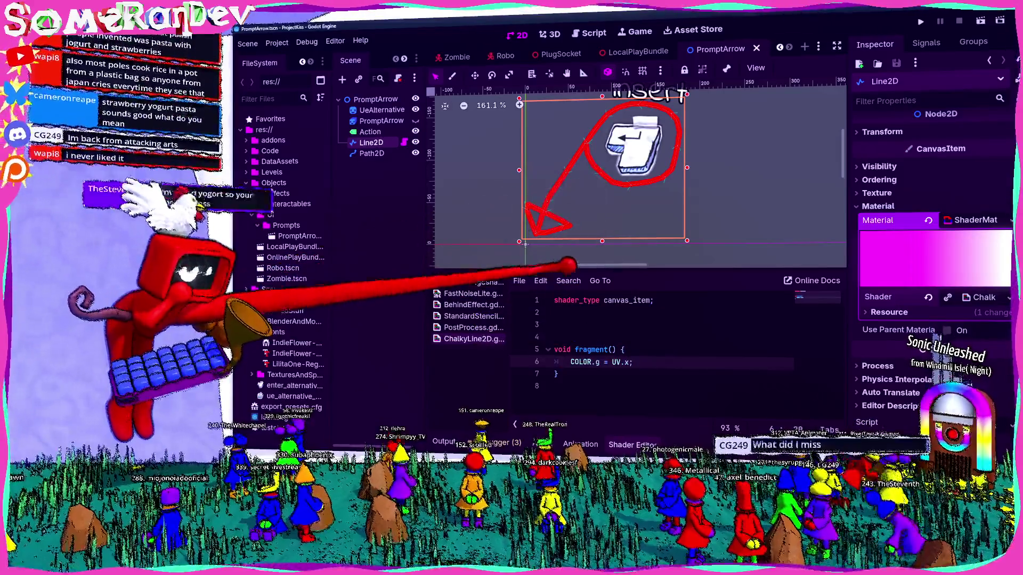
{"action": "left_click", "coordinate": [557, 324]}
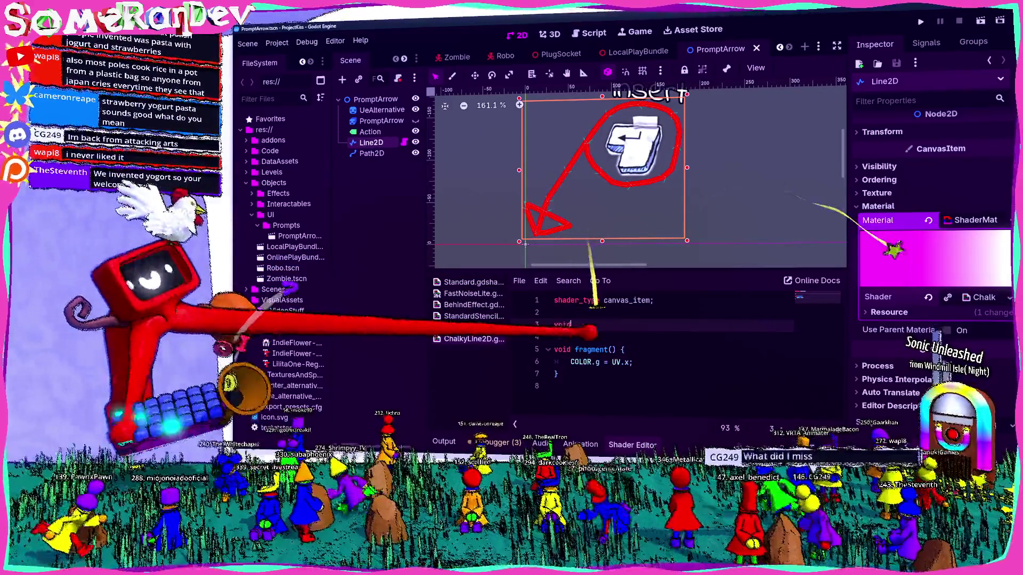
Write a 'void vertex() {' function on line 3 with a blank line above it.
{"action": "type", "text": "d vertex() {"}
{"action": "key", "text": "Return"}
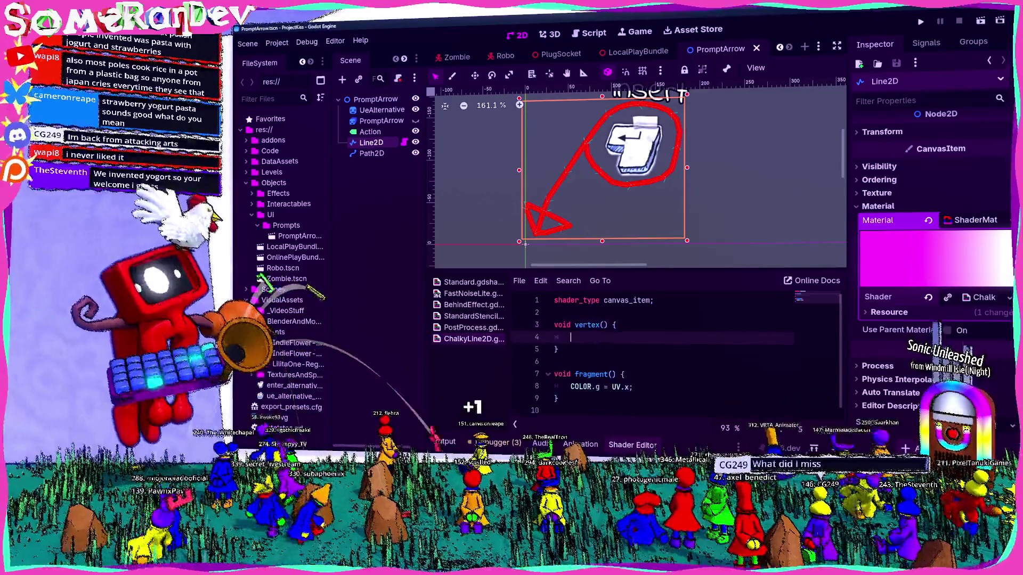
{"action": "key", "text": "Up"}
{"action": "key", "text": "Home"}
{"action": "key", "text": "Return"}
{"action": "key", "text": "Return"}
{"action": "key", "text": "Up"}
{"action": "key", "text": "Up"}
Declare 'varying float x = 0.0;' and set 'x = VERTEX.x;' inside vertex().
{"action": "type", "text": "v"}
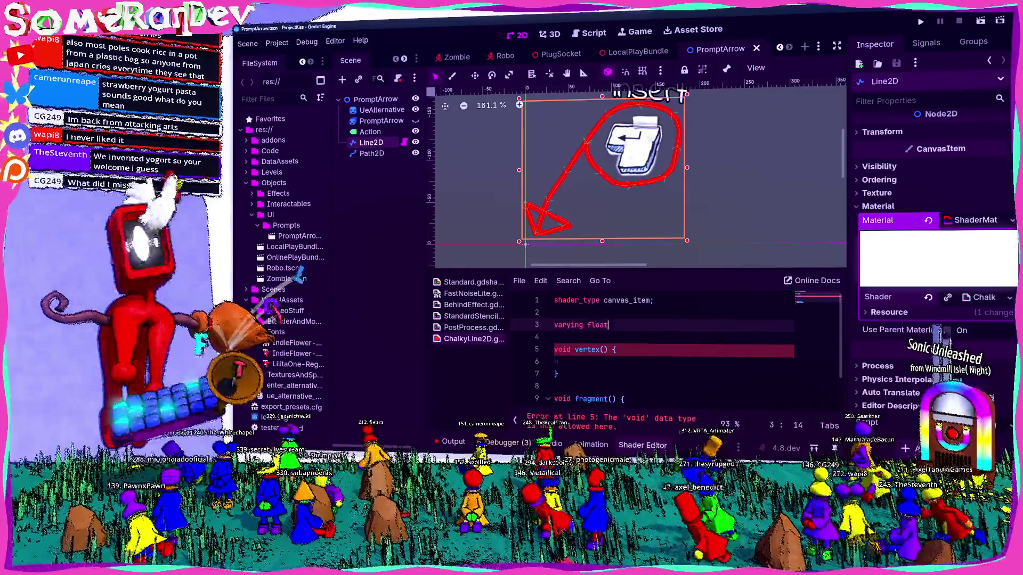
{"action": "key", "text": "Down"}
{"action": "key", "text": "Down"}
{"action": "key", "text": "Down"}
{"action": "type", "text": "x"}
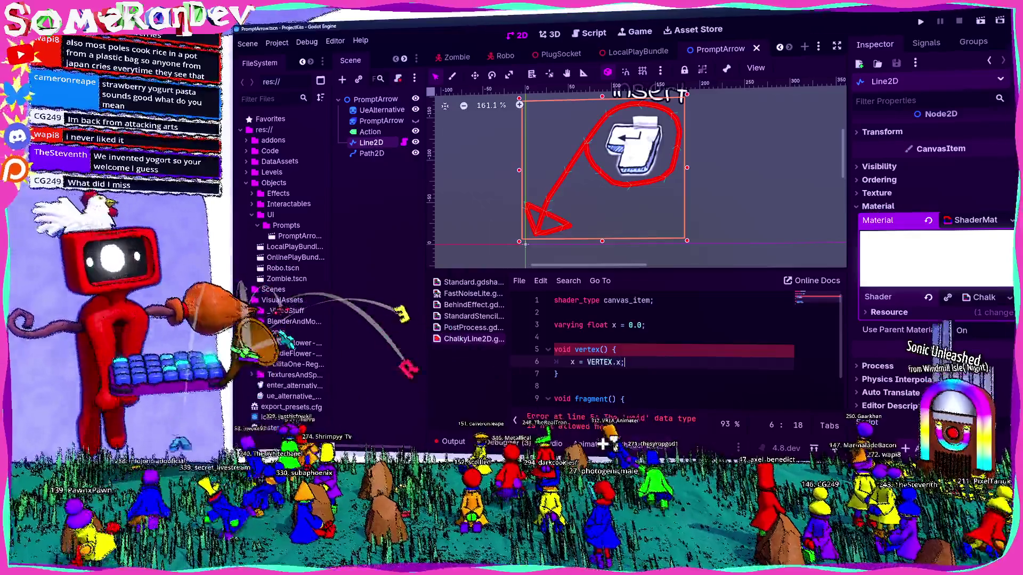
{"action": "key", "text": "Down"}
{"action": "key", "text": "Down"}
{"action": "key", "text": "Down"}
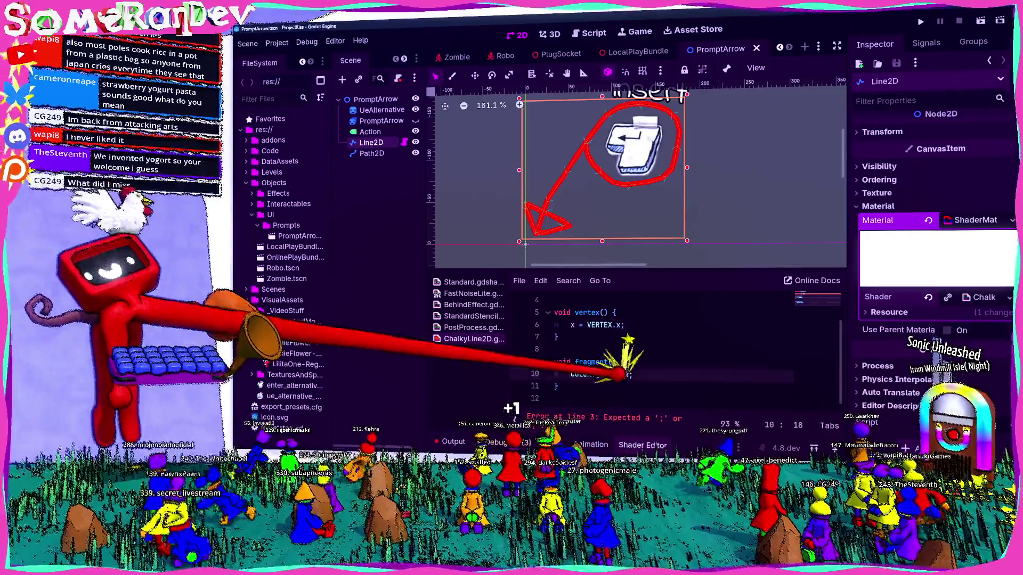
{"action": "scroll", "coordinate": [655, 346], "scroll_direction": "up", "scroll_amount": 1}
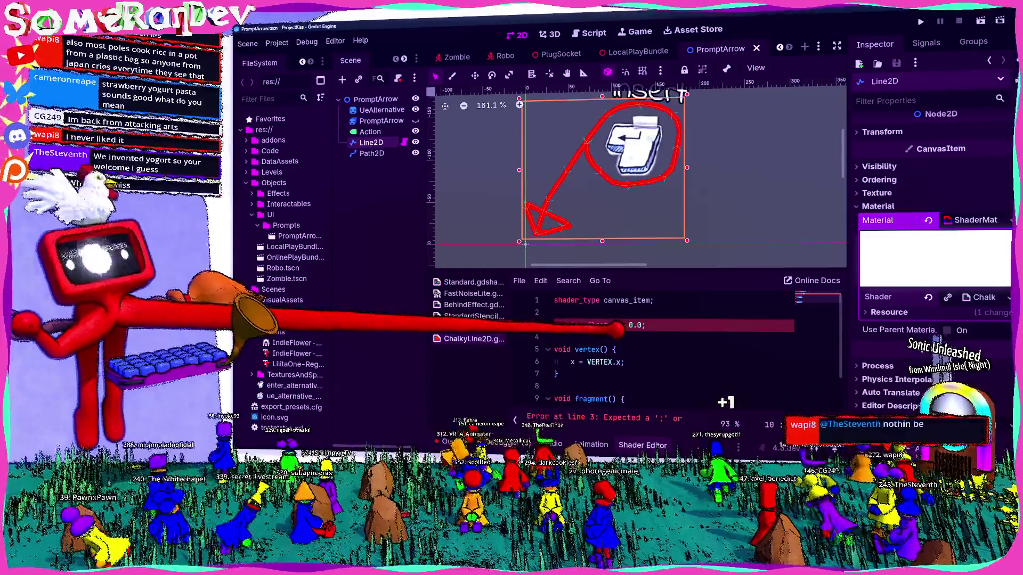
{"action": "left_click", "coordinate": [646, 325]}
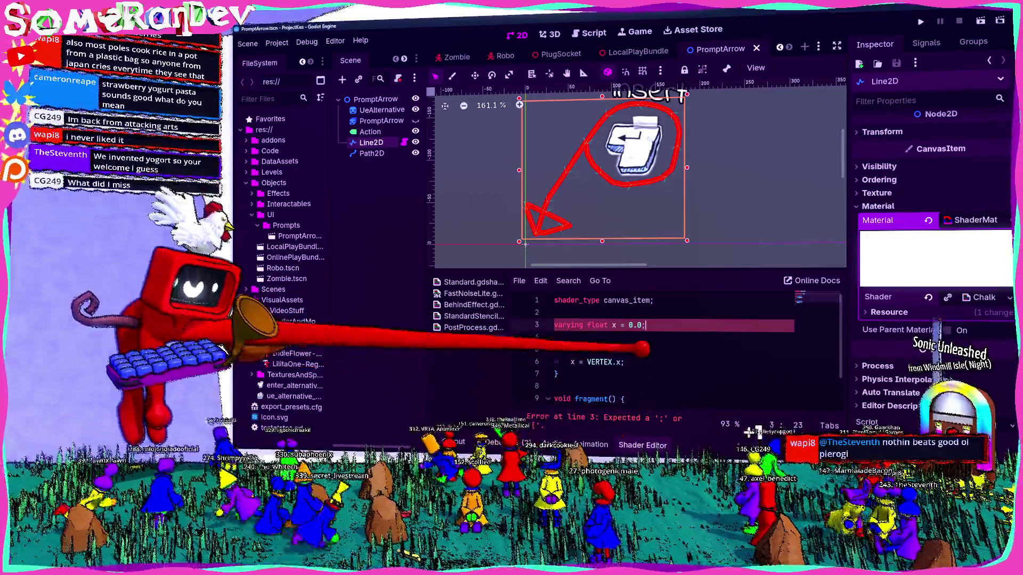
Change line 3 to plain 'varying float x;', save, and zoom in to check the yellow arrow.
{"action": "key", "text": "ctrl+s"}
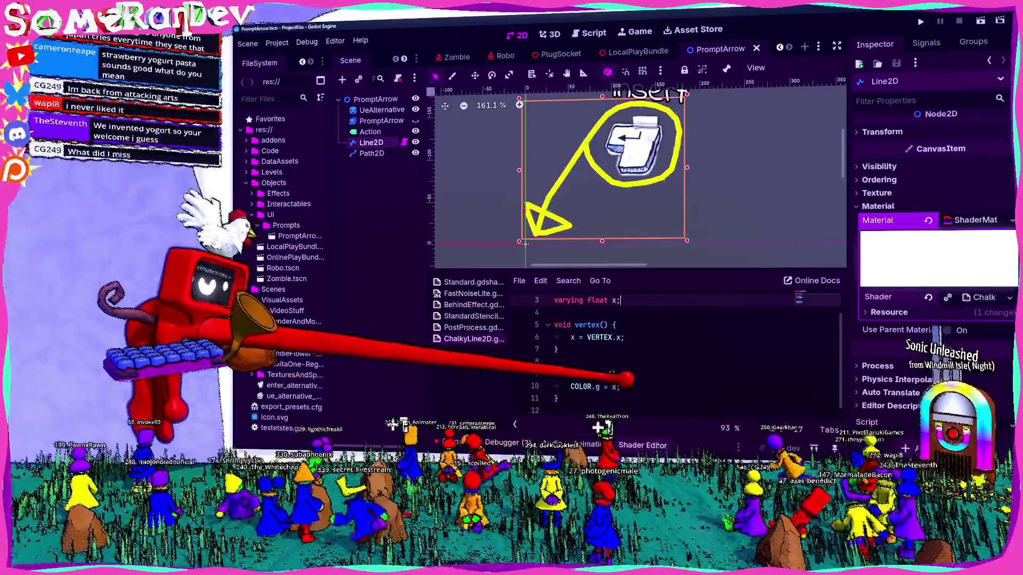
{"action": "scroll", "coordinate": [540, 221], "scroll_direction": "up", "scroll_amount": 8}
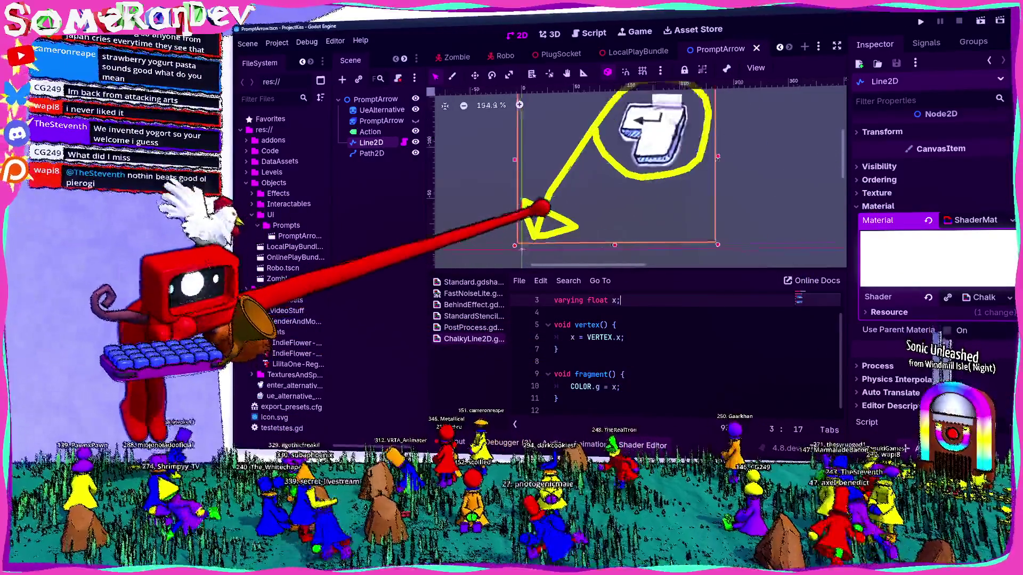
{"action": "scroll", "coordinate": [528, 197], "scroll_direction": "up", "scroll_amount": 10}
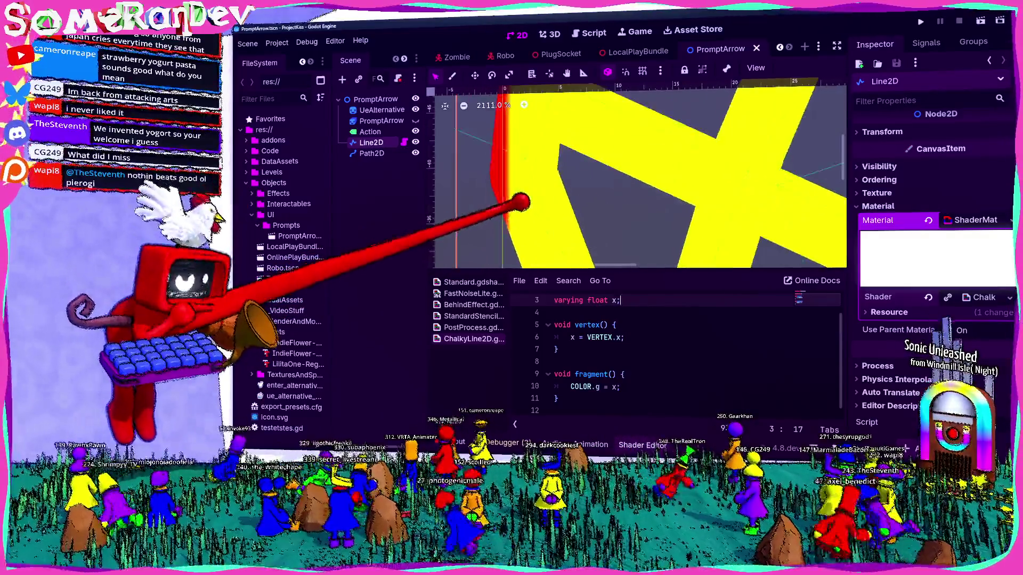
{"action": "scroll", "coordinate": [498, 169], "scroll_direction": "down", "scroll_amount": 6}
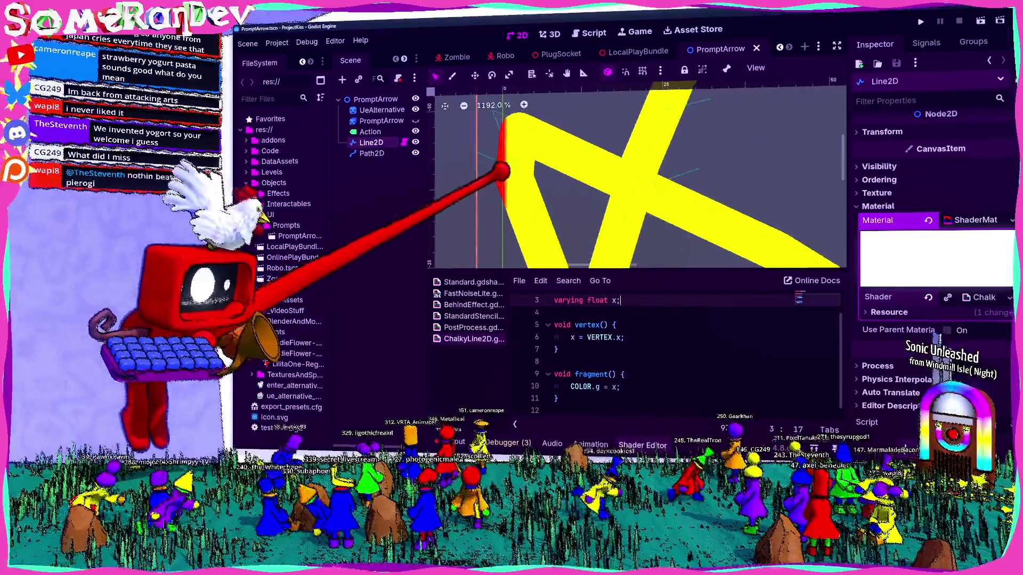
{"action": "scroll", "coordinate": [500, 206], "scroll_direction": "up", "scroll_amount": 8}
{"action": "scroll", "coordinate": [557, 213], "scroll_direction": "down", "scroll_amount": 4}
{"action": "scroll", "coordinate": [558, 216], "scroll_direction": "down", "scroll_amount": 14}
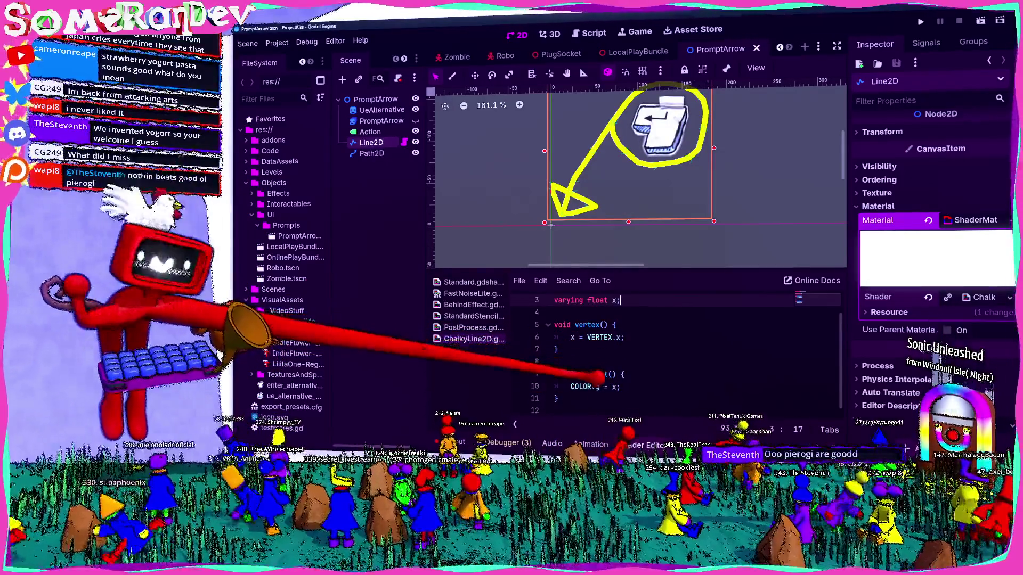
{"action": "left_click", "coordinate": [629, 337]}
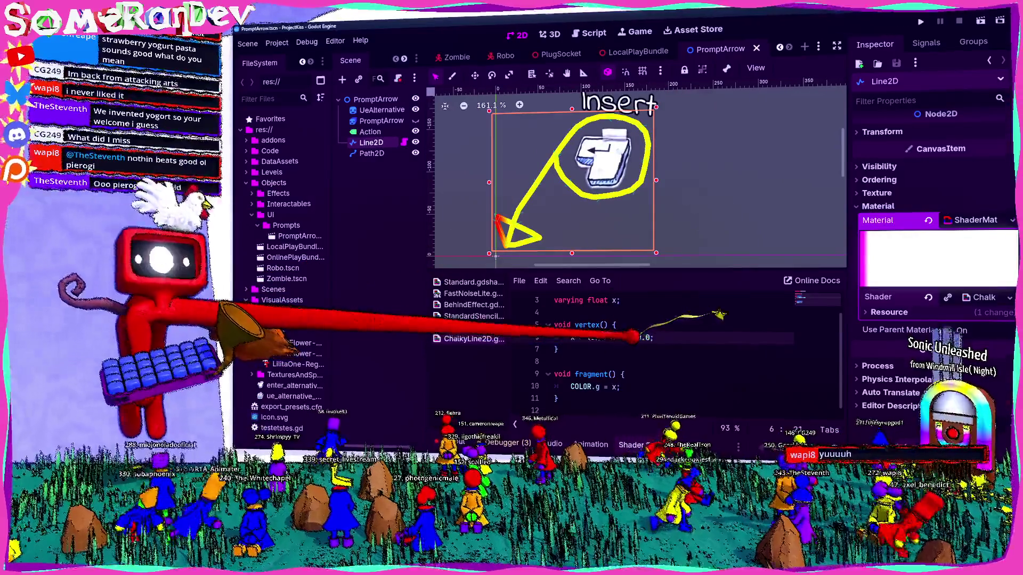
Make vertex() use x = VERTEX.x / 100.0, save, then start a Line2D search in Firefox.
{"action": "type", "text": "0"}
{"action": "key", "text": "ctrl+s"}
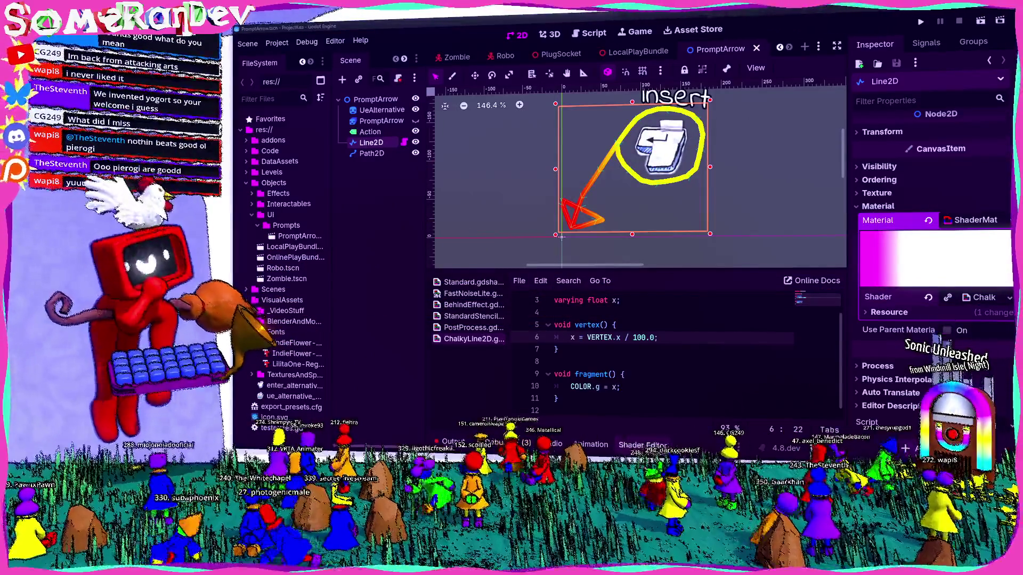
{"action": "key", "text": "alt+Tab"}
{"action": "type", "text": "brusselLine2"}
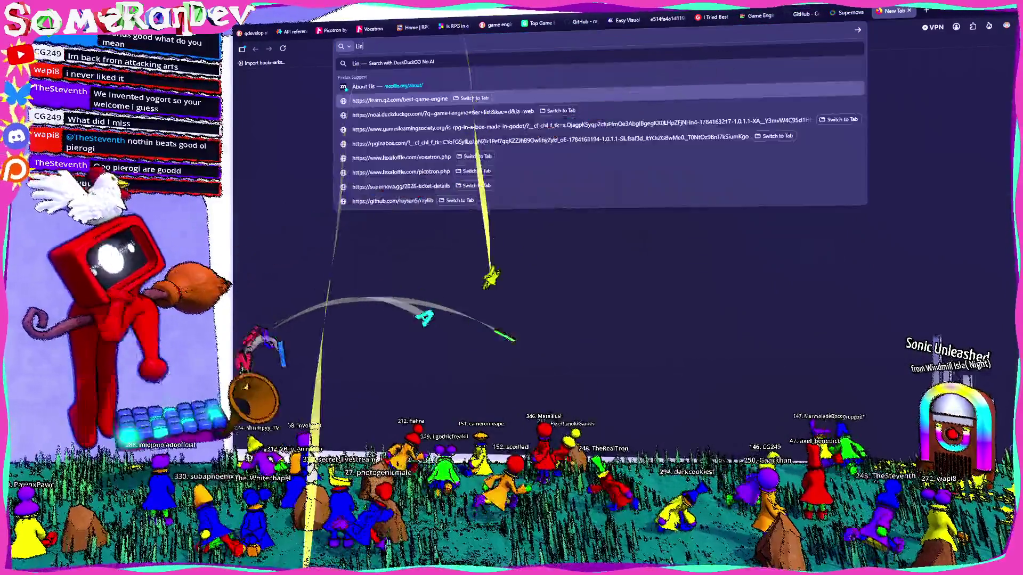
{"action": "type", "text": "b"}
Search DuckDuckGo for 'Line2D godot github', review the results, and return to Godot.
{"action": "key", "text": "Return"}
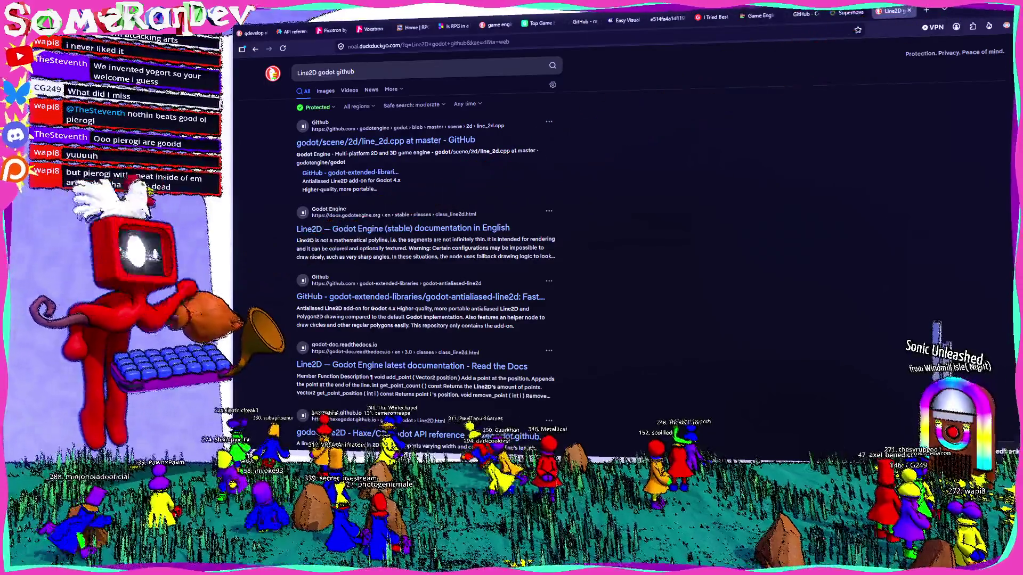
{"action": "key", "text": "alt+Tab"}
{"action": "scroll", "coordinate": [589, 201], "scroll_direction": "down", "scroll_amount": 1}
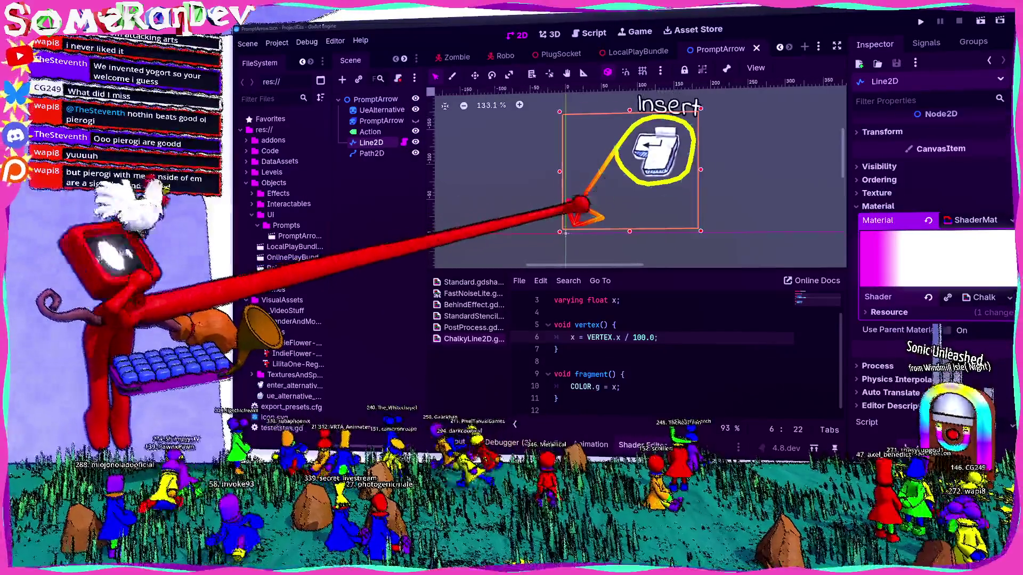
Lower the path completion so the arrow is partly drawn and regenerate its points.
{"action": "scroll", "coordinate": [964, 215], "scroll_direction": "up", "scroll_amount": 5}
{"action": "scroll", "coordinate": [964, 215], "scroll_direction": "up", "scroll_amount": 10}
{"action": "mouse_move", "coordinate": [964, 196]}
{"action": "left_mouse_down"}
{"action": "mouse_move", "coordinate": [953, 198]}
{"action": "mouse_move", "coordinate": [1010, 199]}
{"action": "mouse_move", "coordinate": [612, 231]}
{"action": "mouse_move", "coordinate": [986, 201]}
{"action": "left_mouse_up"}
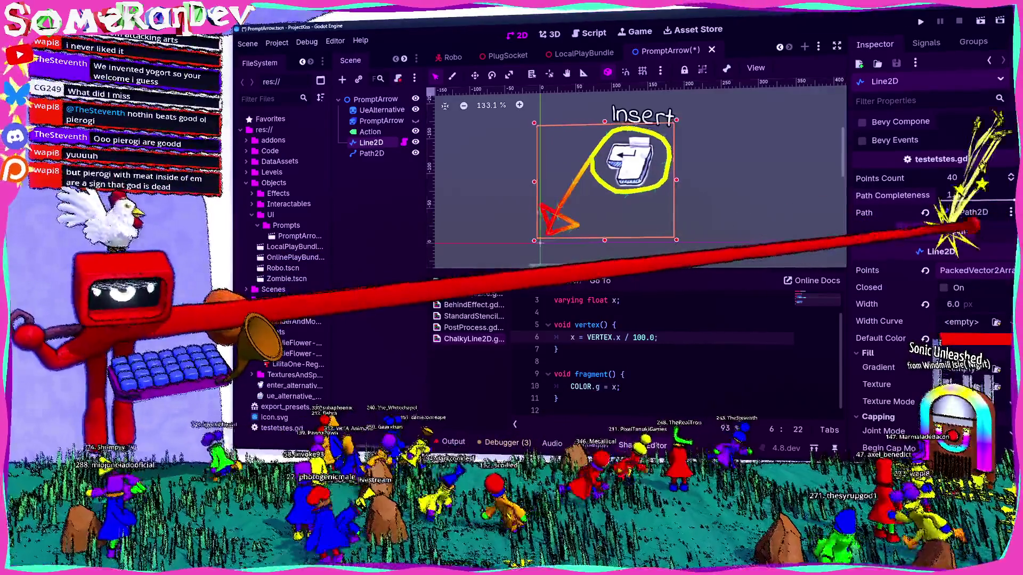
{"action": "left_click", "coordinate": [941, 230]}
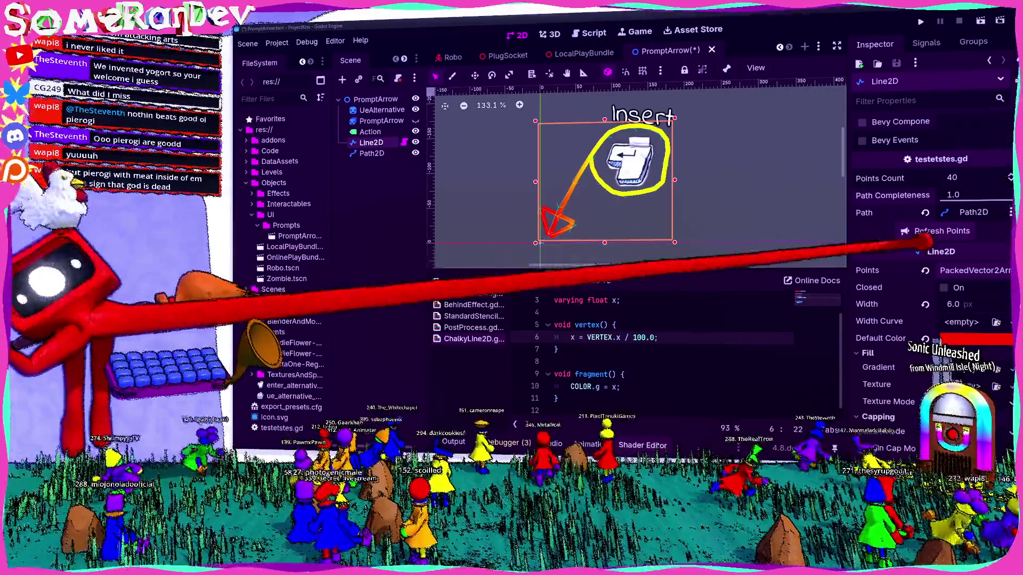
{"action": "left_click", "coordinate": [942, 231]}
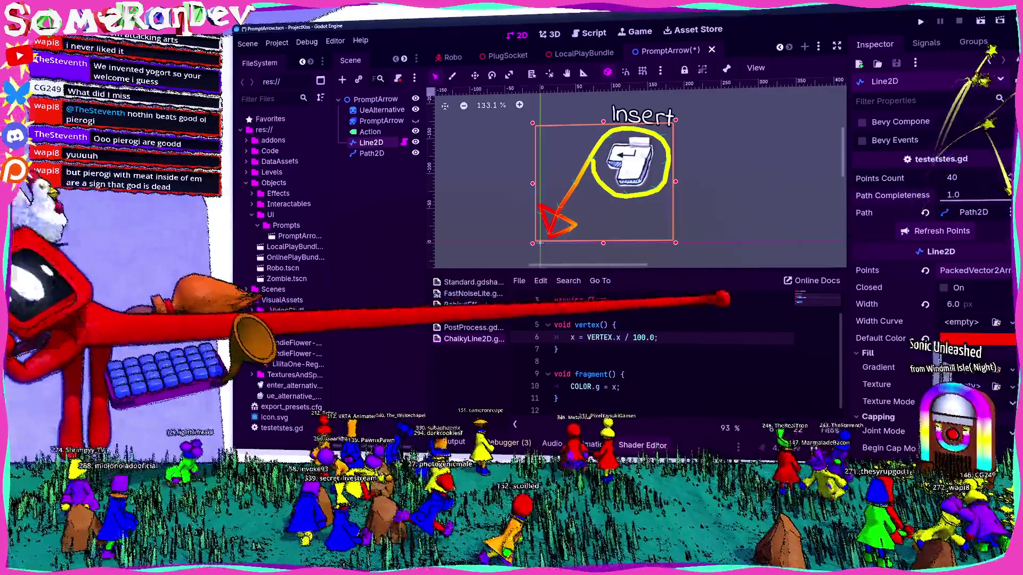
Save the PromptArrow scene and zoom in close on the arrowhead.
{"action": "left_click", "coordinate": [662, 363]}
{"action": "key", "text": "ctrl+s"}
{"action": "scroll", "coordinate": [566, 228], "scroll_direction": "up", "scroll_amount": 3}
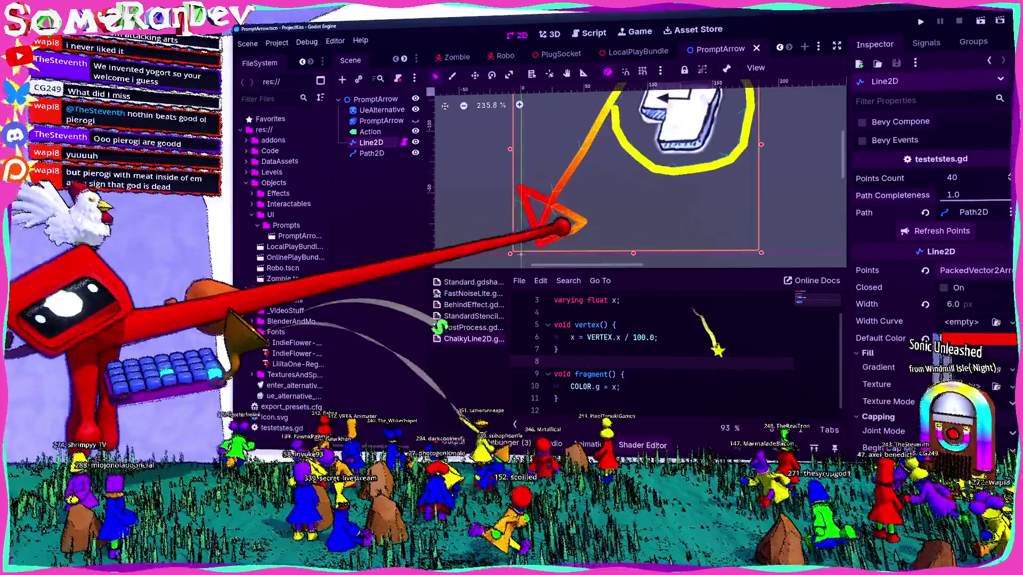
{"action": "scroll", "coordinate": [549, 166], "scroll_direction": "down", "scroll_amount": 4}
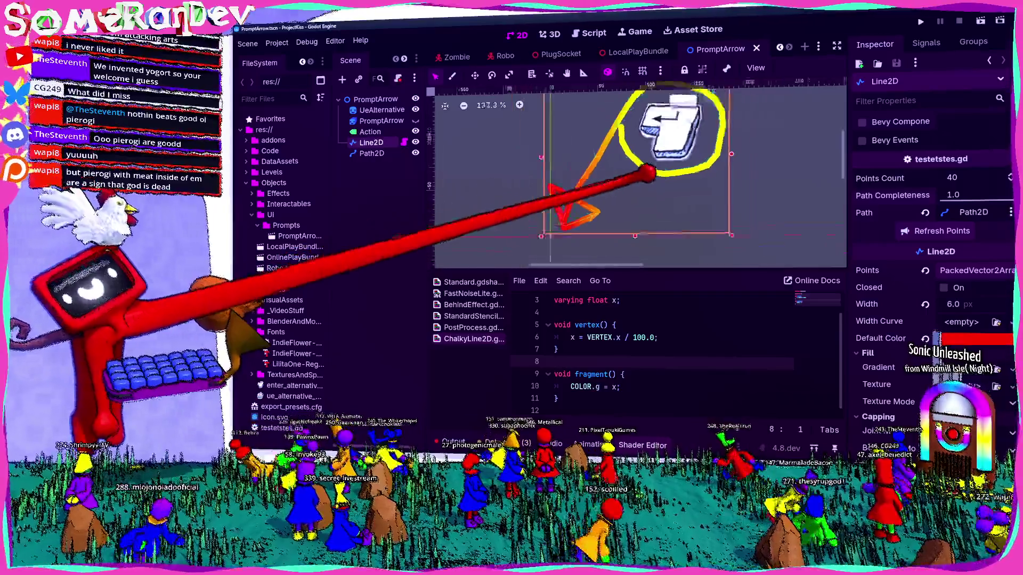
{"action": "scroll", "coordinate": [596, 217], "scroll_direction": "up", "scroll_amount": 6}
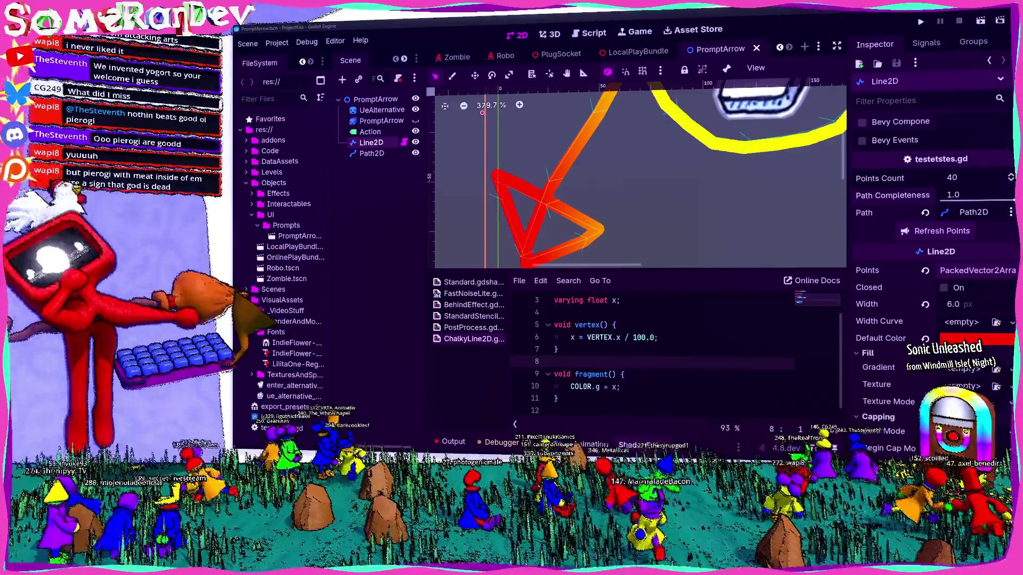
Deselect the Line2D and zoom out to about 146% to show the whole arrow.
{"action": "key", "text": "Escape"}
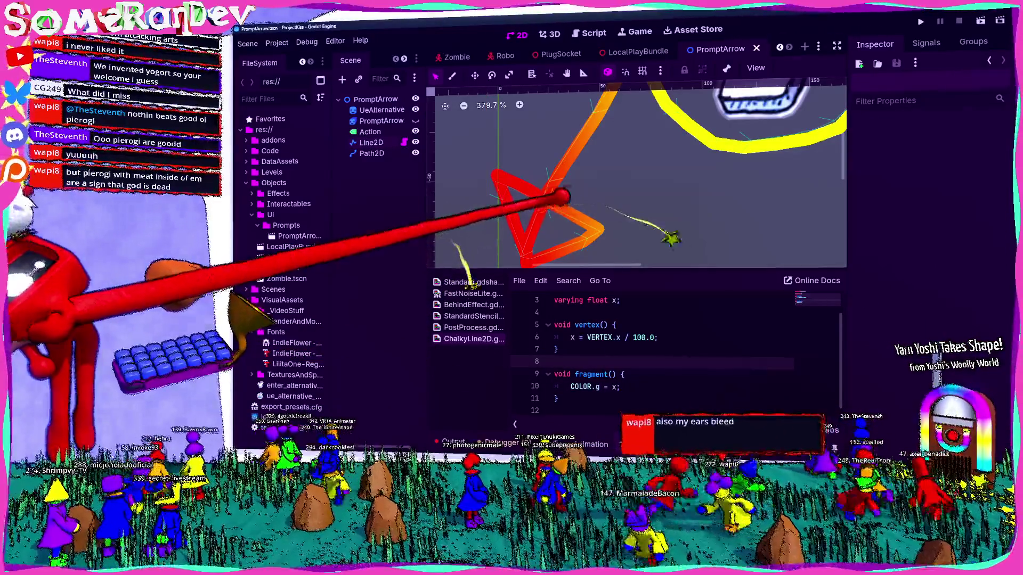
{"action": "scroll", "coordinate": [570, 205], "scroll_direction": "down", "scroll_amount": 6}
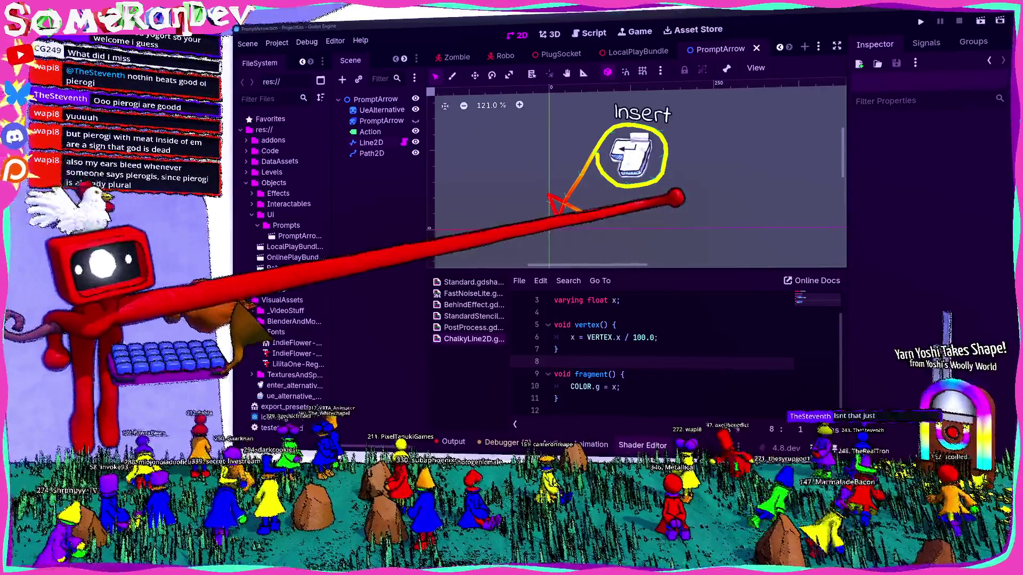
{"action": "scroll", "coordinate": [593, 155], "scroll_direction": "up", "scroll_amount": 3}
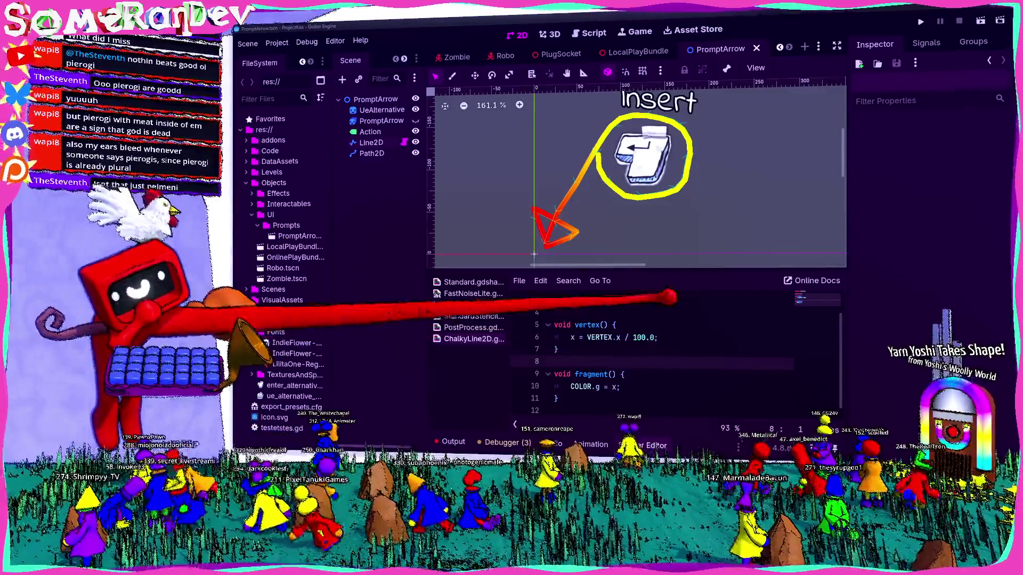
{"action": "scroll", "coordinate": [723, 204], "scroll_direction": "down", "scroll_amount": 1}
{"action": "scroll", "coordinate": [722, 204], "scroll_direction": "right", "scroll_amount": 1}
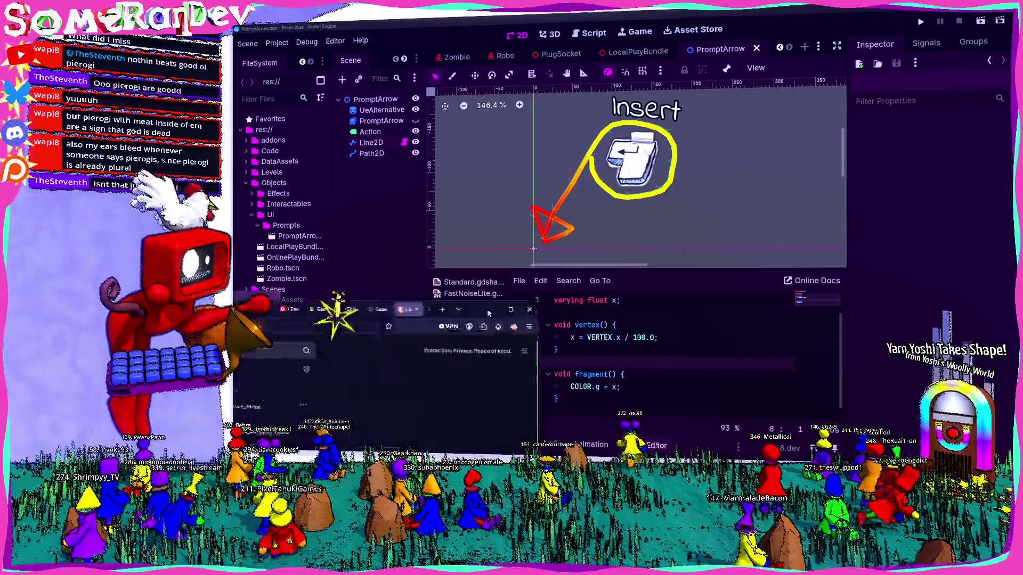
Open the line_2d.cpp GitHub result with a dark theme, zoomed to 140%.
{"action": "key", "text": "alt+Tab"}
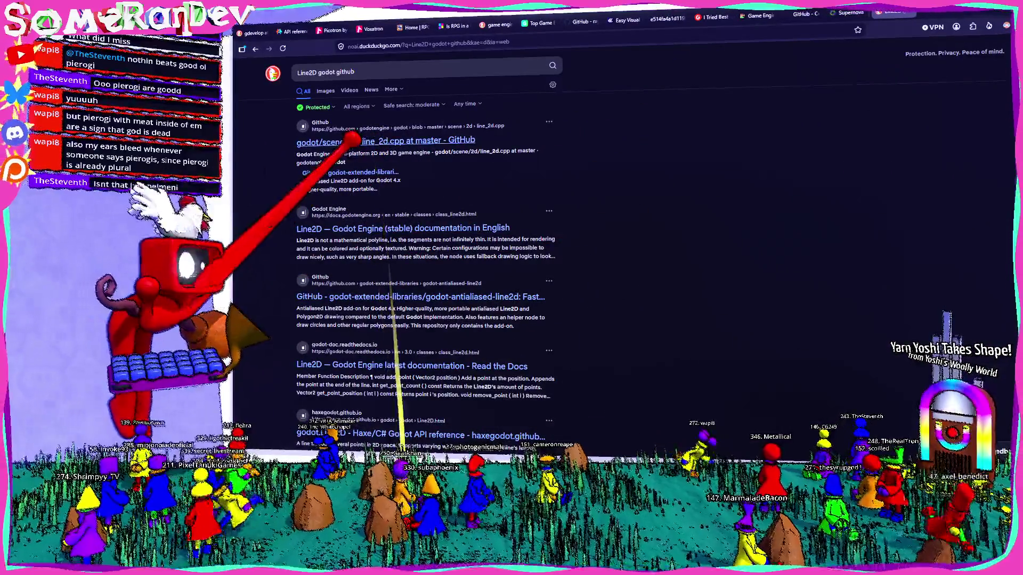
{"action": "left_click", "coordinate": [388, 140]}
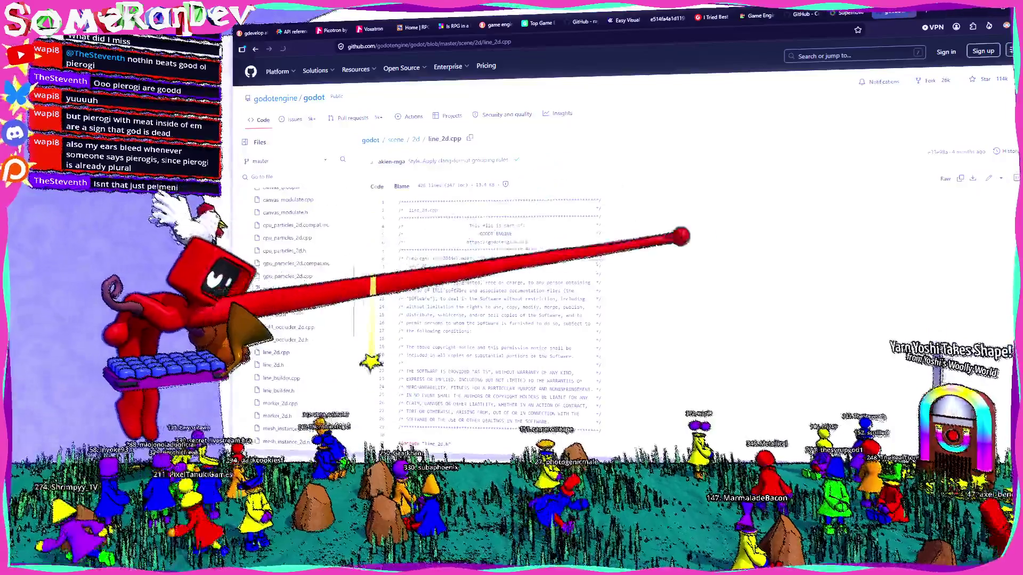
{"action": "left_click", "coordinate": [1006, 24]}
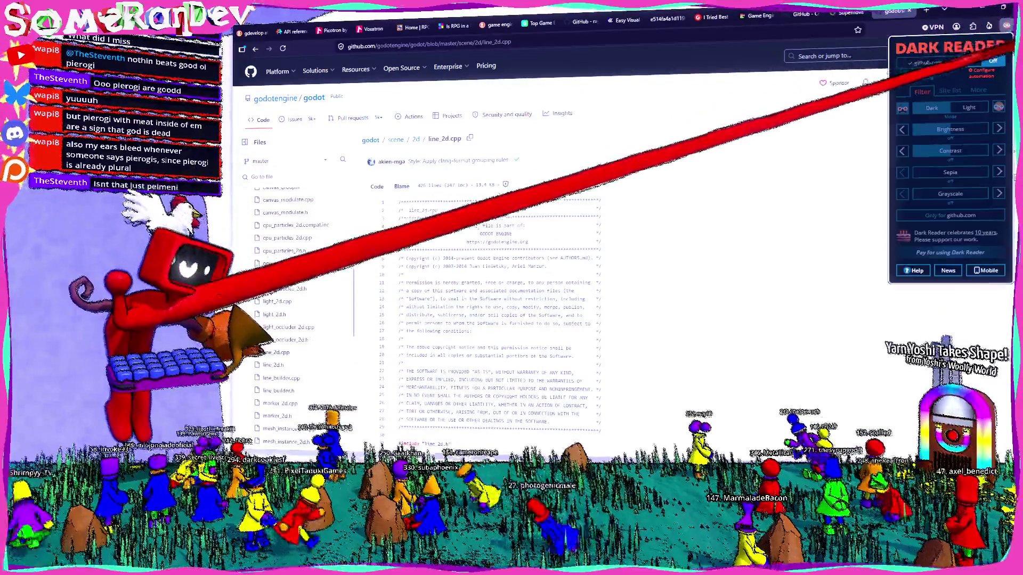
{"action": "left_click", "coordinate": [736, 209]}
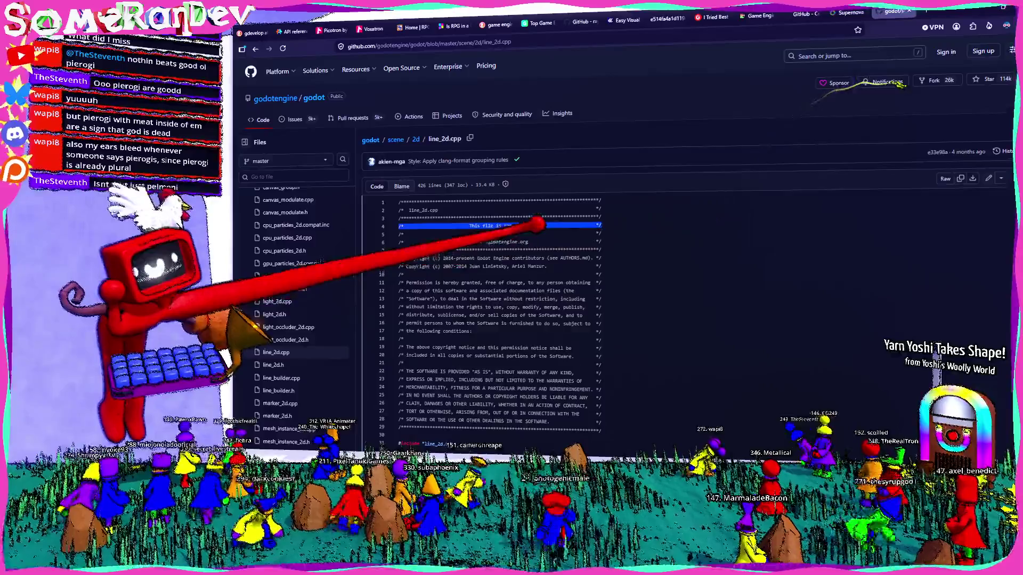
{"action": "key", "text": "ctrl+plus"}
{"action": "key", "text": "ctrl+plus"}
{"action": "key", "text": "ctrl+plus"}
{"action": "scroll", "coordinate": [536, 222], "scroll_direction": "down", "scroll_amount": 10}
{"action": "key", "text": "ctrl+plus"}
{"action": "scroll", "coordinate": [533, 303], "scroll_direction": "down", "scroll_amount": 15}
Find 'closed' in the line_2d.cpp source.
{"action": "key", "text": "ctrl+f"}
{"action": "type", "text": "closed"}
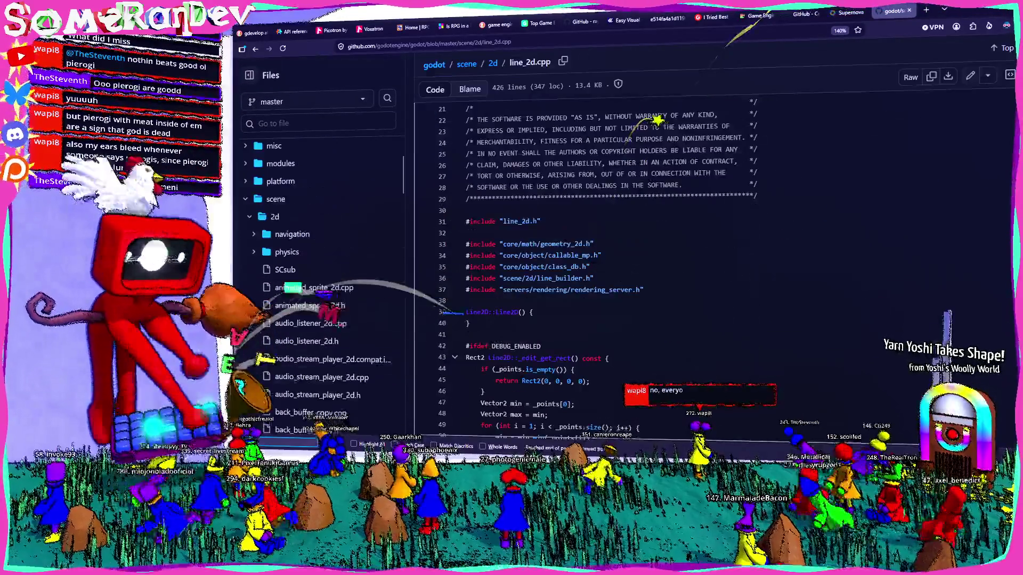
{"action": "scroll", "coordinate": [693, 266], "scroll_direction": "down", "scroll_amount": 20}
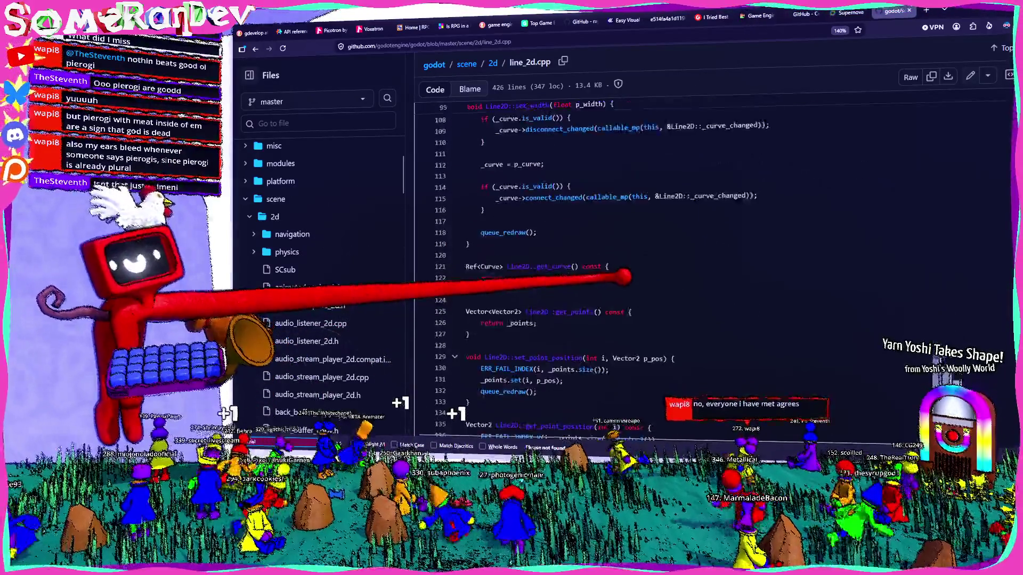
{"action": "scroll", "coordinate": [549, 388], "scroll_direction": "down", "scroll_amount": 20}
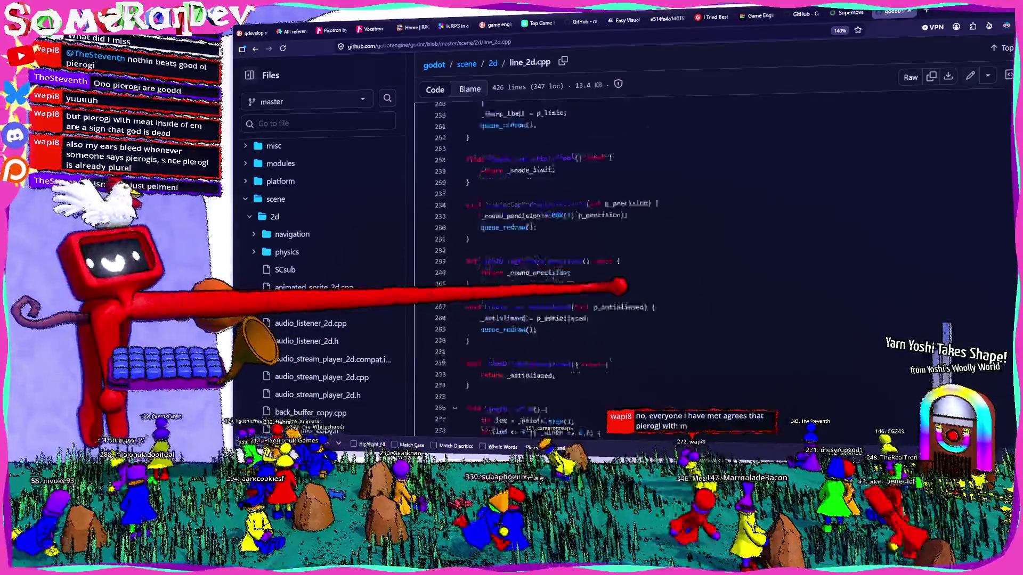
{"action": "scroll", "coordinate": [612, 288], "scroll_direction": "up", "scroll_amount": 3}
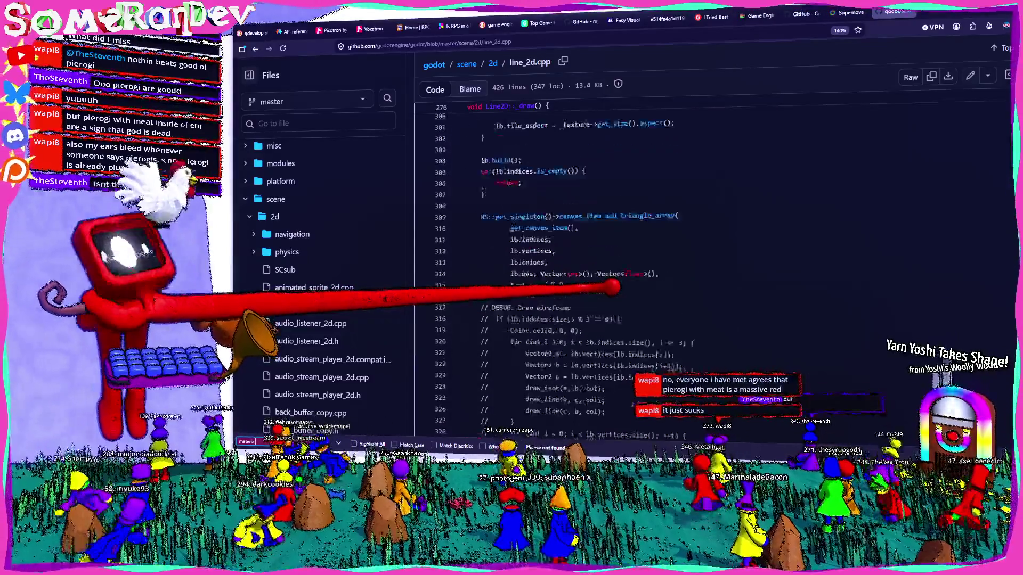
Look up the references to canvas_item_add_triangle_array in the source.
{"action": "left_click", "coordinate": [621, 264]}
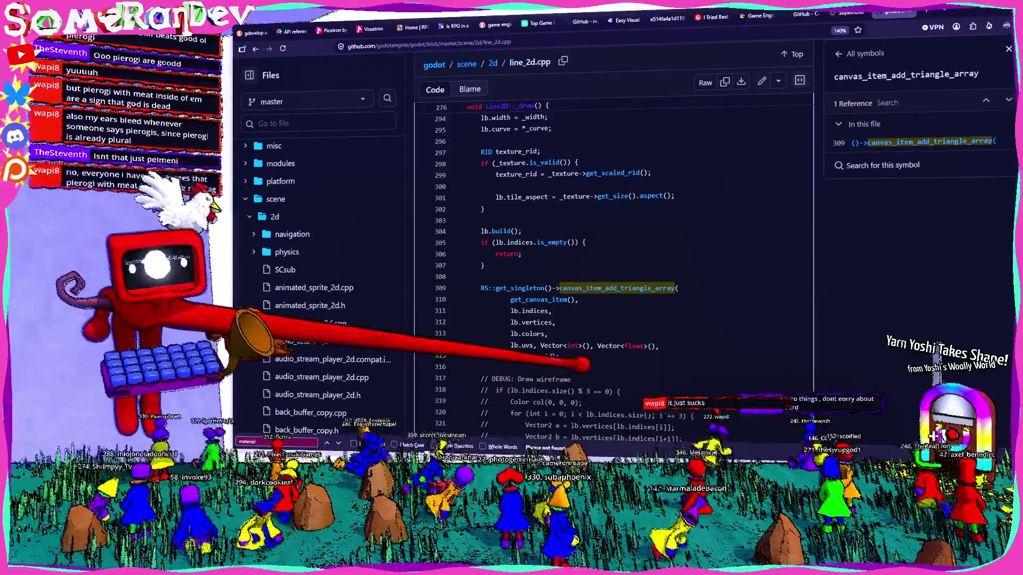
{"action": "scroll", "coordinate": [613, 267], "scroll_direction": "down", "scroll_amount": 10}
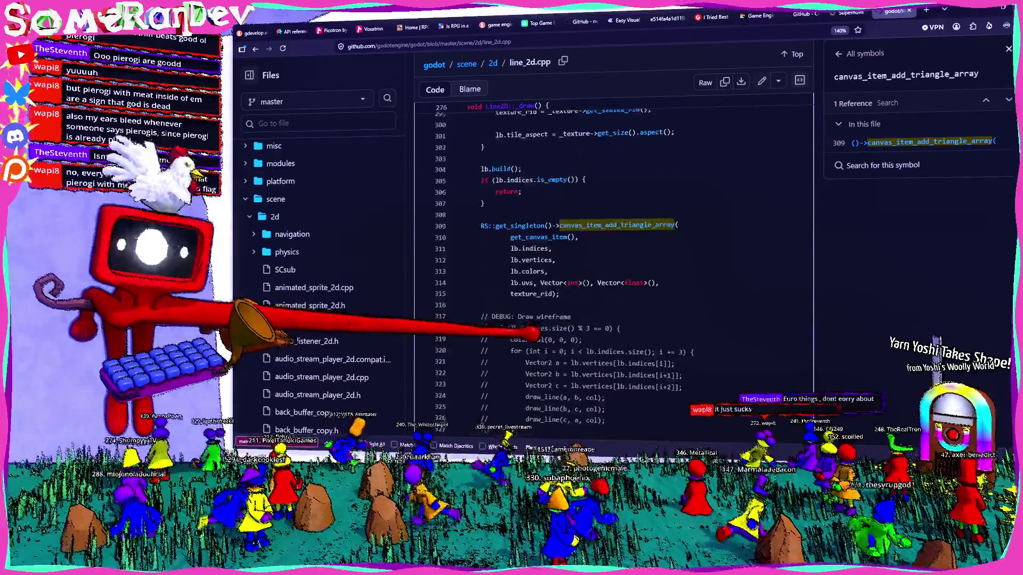
{"action": "scroll", "coordinate": [612, 266], "scroll_direction": "down", "scroll_amount": 8}
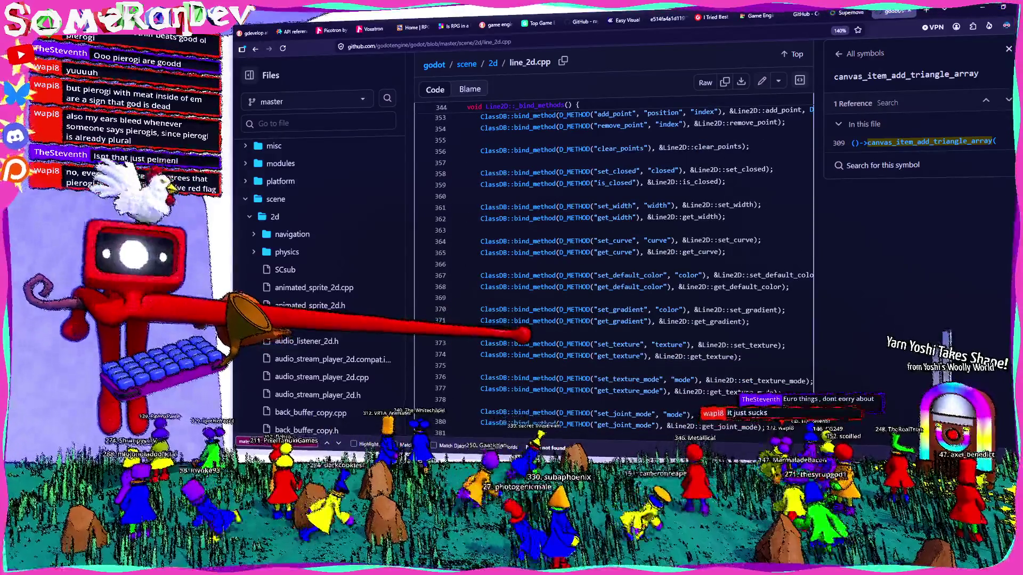
{"action": "scroll", "coordinate": [613, 267], "scroll_direction": "down", "scroll_amount": 7}
{"action": "scroll", "coordinate": [612, 266], "scroll_direction": "down", "scroll_amount": 8}
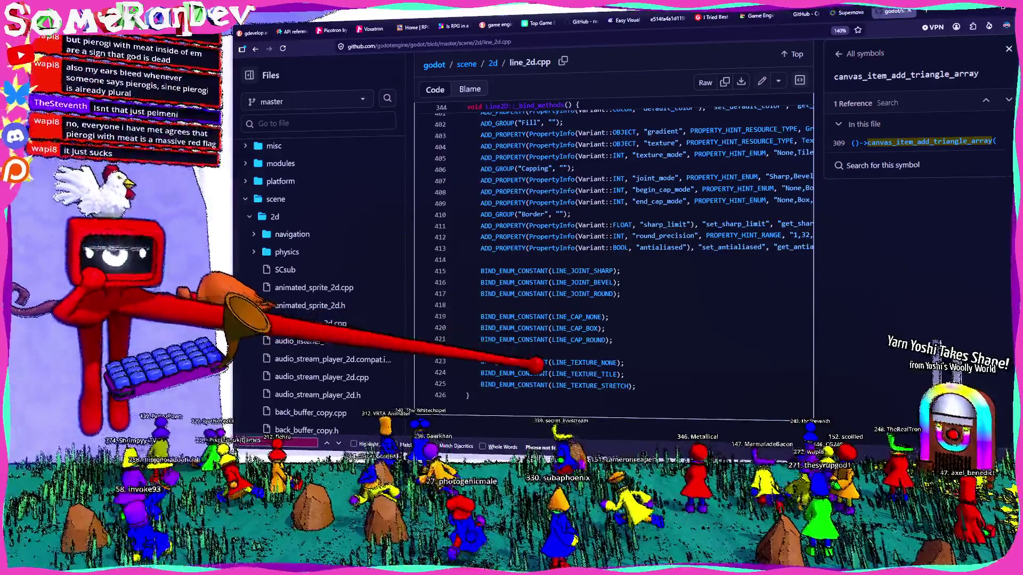
{"action": "scroll", "coordinate": [536, 362], "scroll_direction": "up", "scroll_amount": 20}
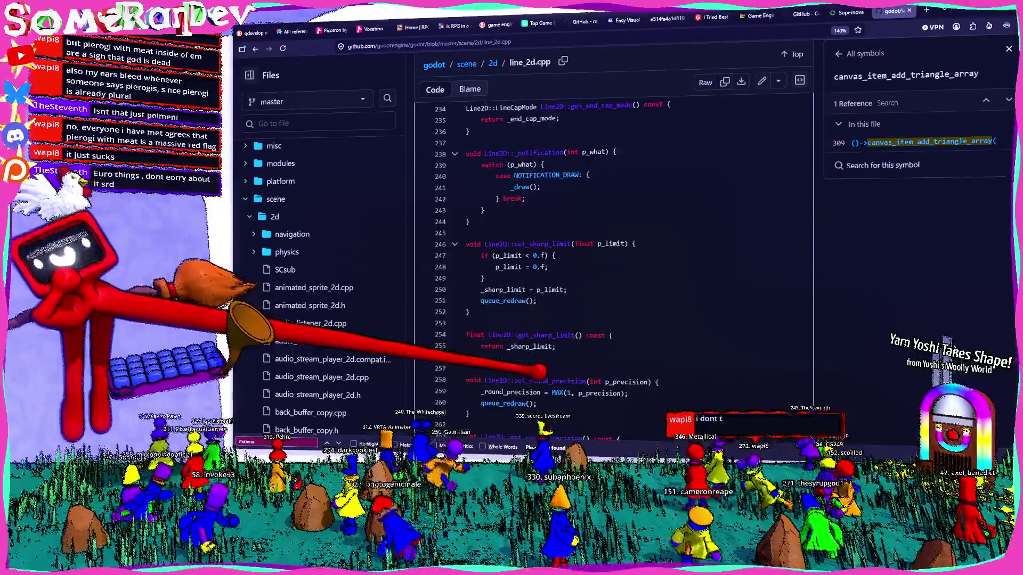
{"action": "scroll", "coordinate": [613, 266], "scroll_direction": "up", "scroll_amount": 7}
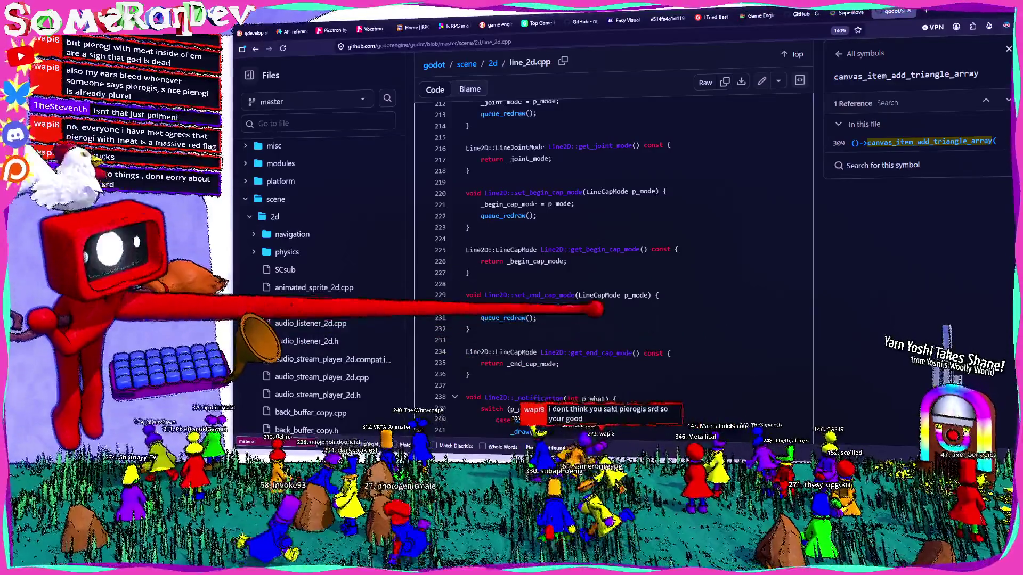
{"action": "scroll", "coordinate": [548, 243], "scroll_direction": "up", "scroll_amount": 5}
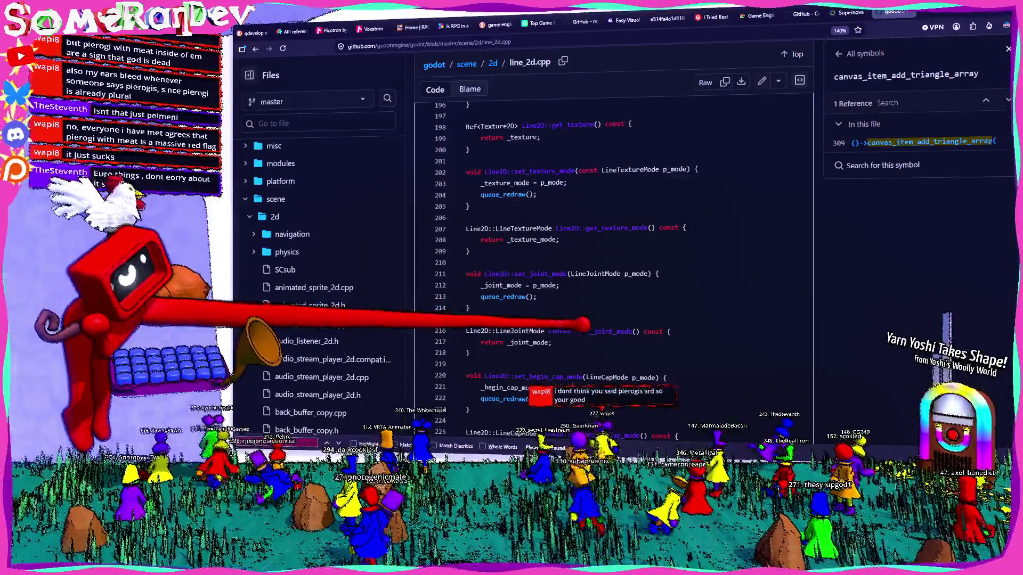
{"action": "scroll", "coordinate": [613, 266], "scroll_direction": "up", "scroll_amount": 10}
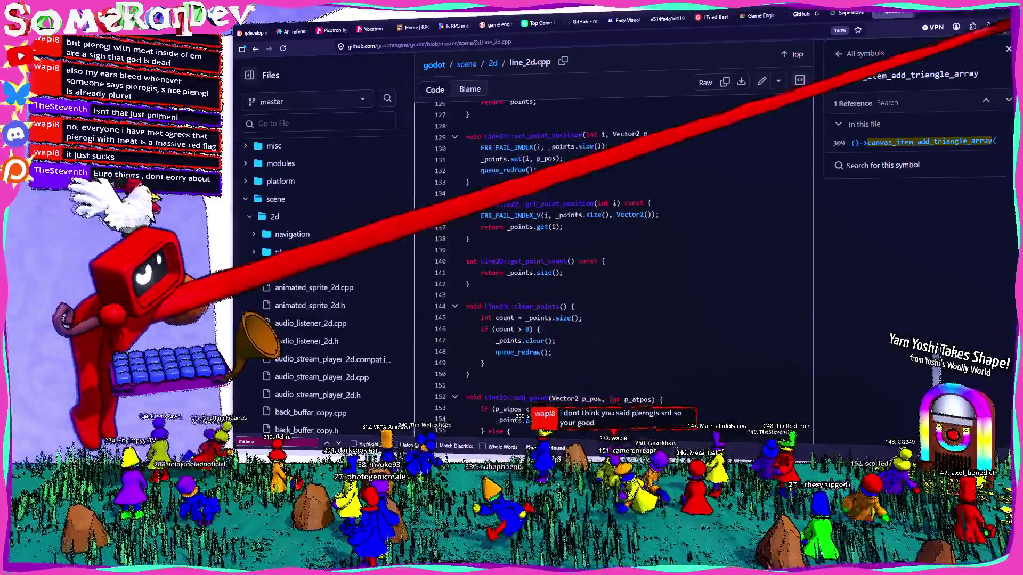
Begin a 'godot get size of' search in a new tab, then close the browser to return to Godot.
{"action": "left_click", "coordinate": [926, 10]}
{"action": "type", "text": "godot get size of"}
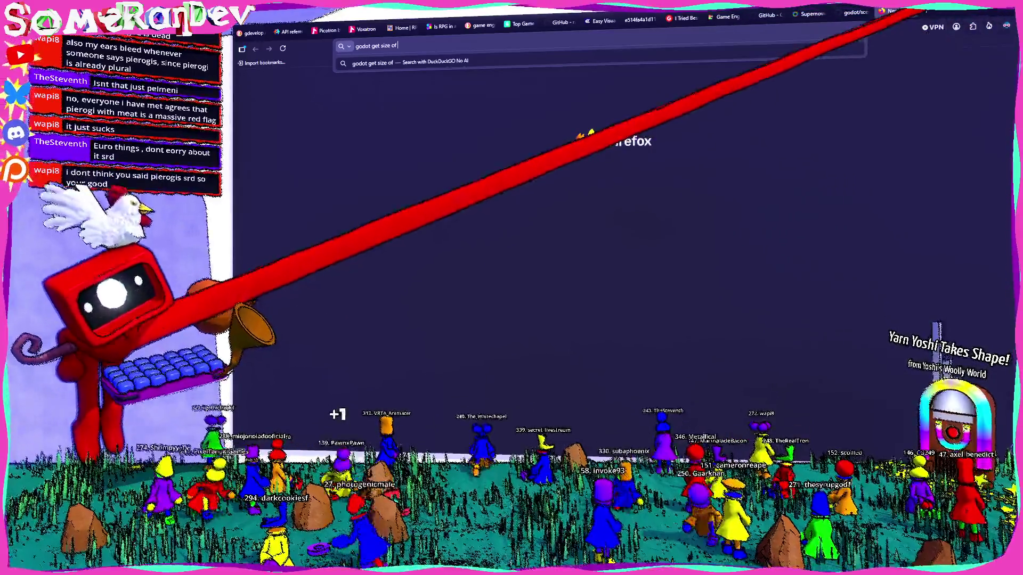
{"action": "left_click", "coordinate": [959, 10]}
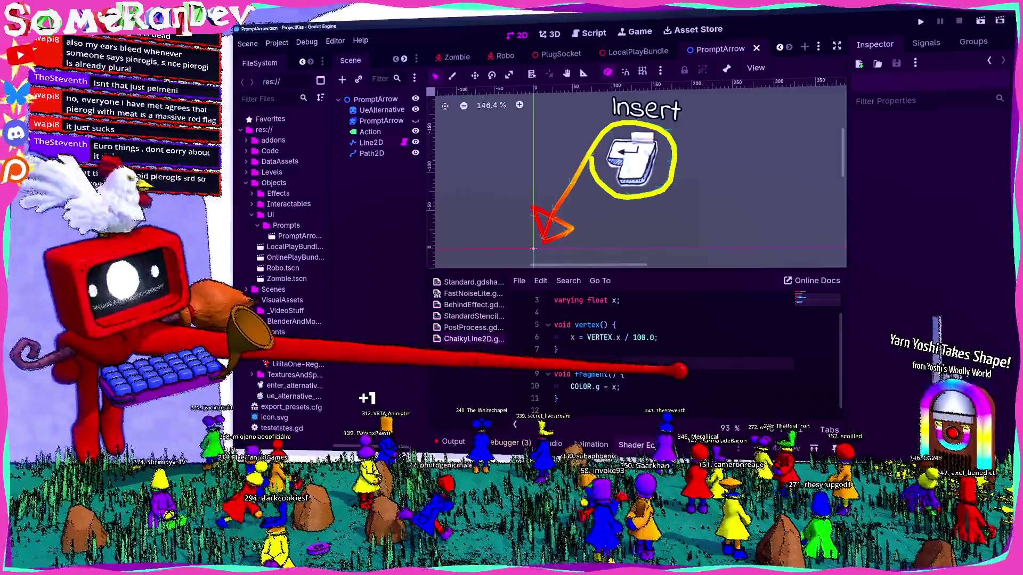
Rename the vec2 varying to global_pos, assign global_pos = VERTEX; on line 6, and save.
{"action": "left_click", "coordinate": [654, 337]}
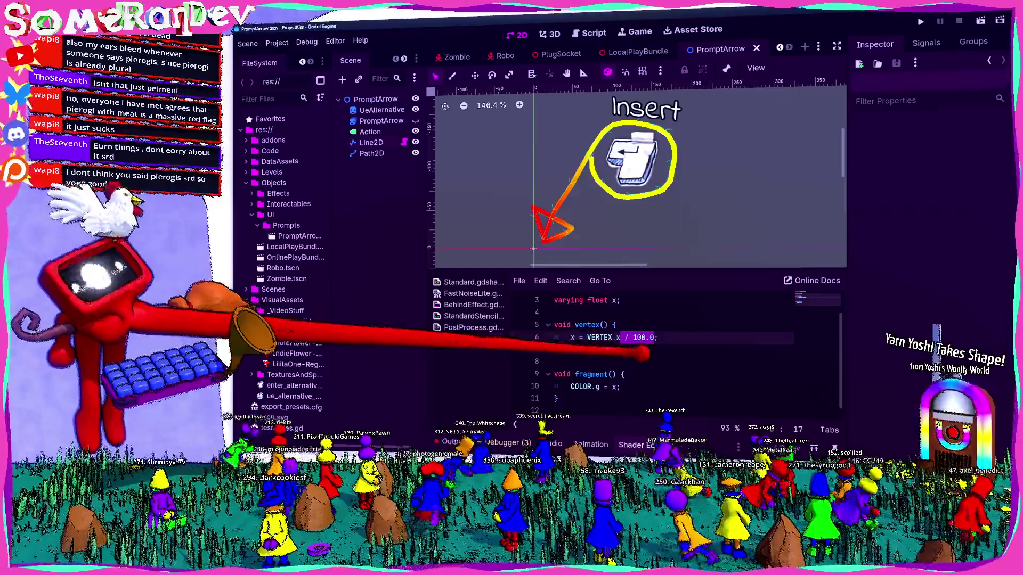
{"action": "scroll", "coordinate": [654, 341], "scroll_direction": "up", "scroll_amount": 1}
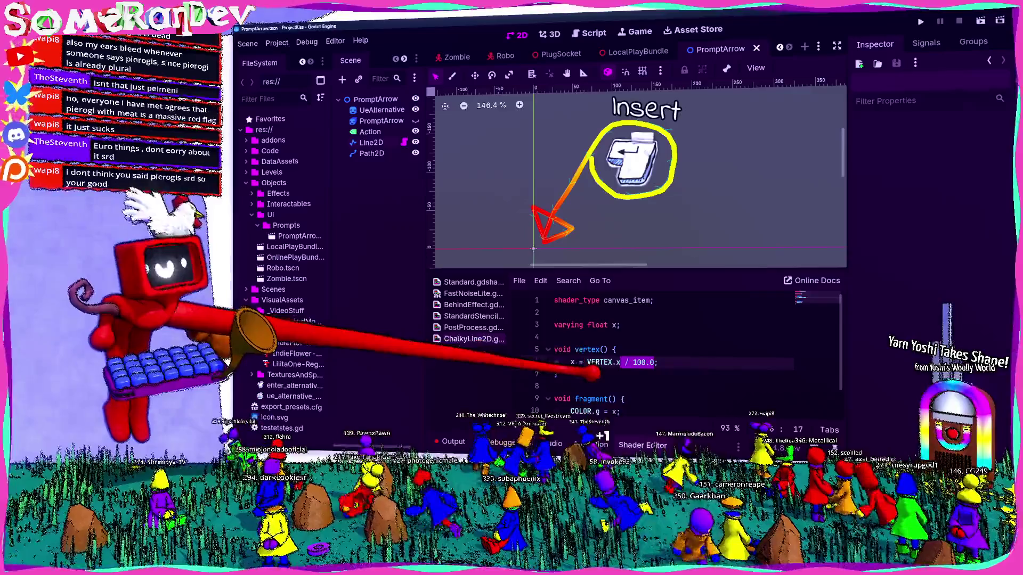
{"action": "left_click", "coordinate": [613, 325]}
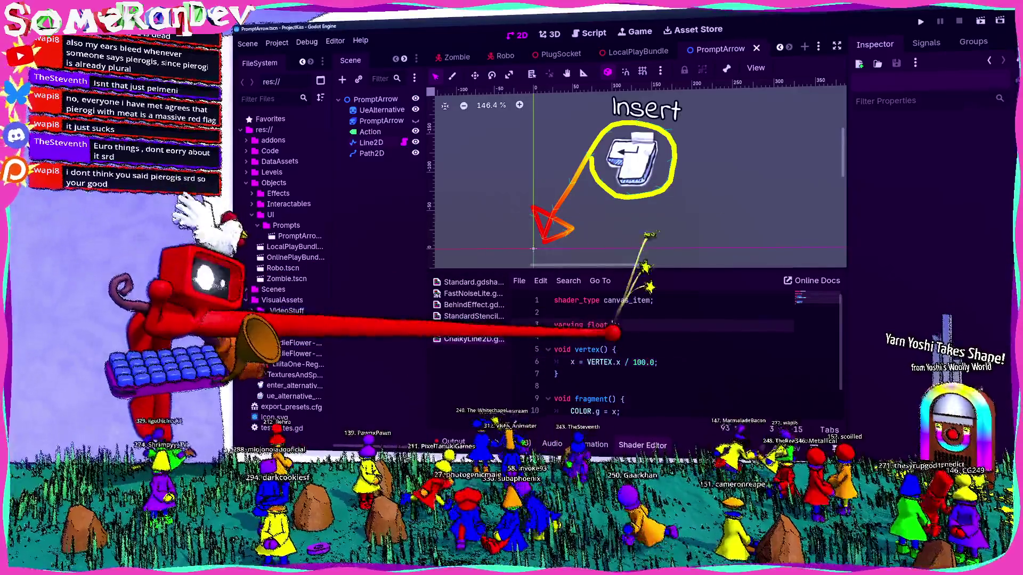
{"action": "type", "text": "vec2"}
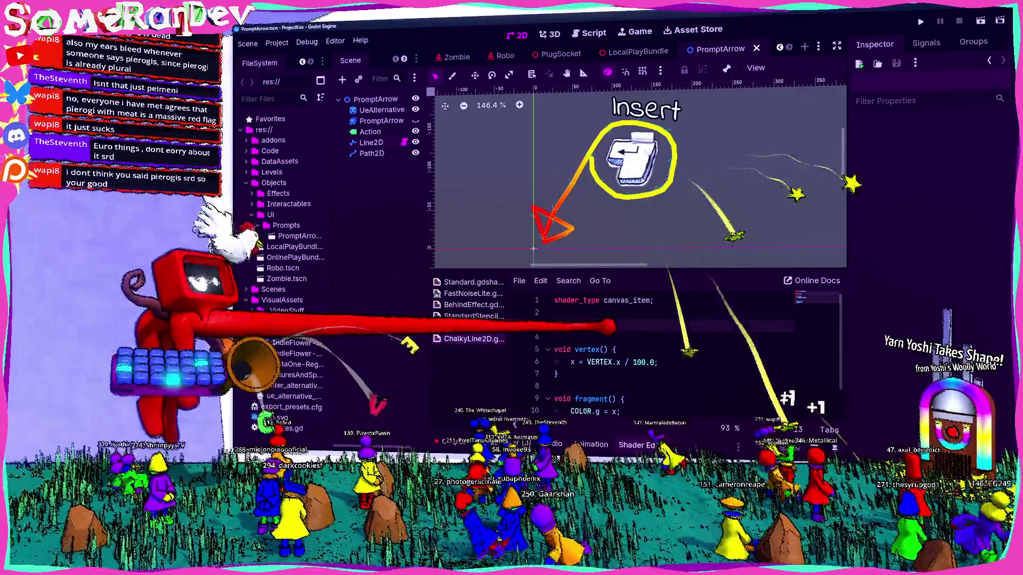
{"action": "key", "text": "BackSpace"}
{"action": "type", "text": "global_pos;"}
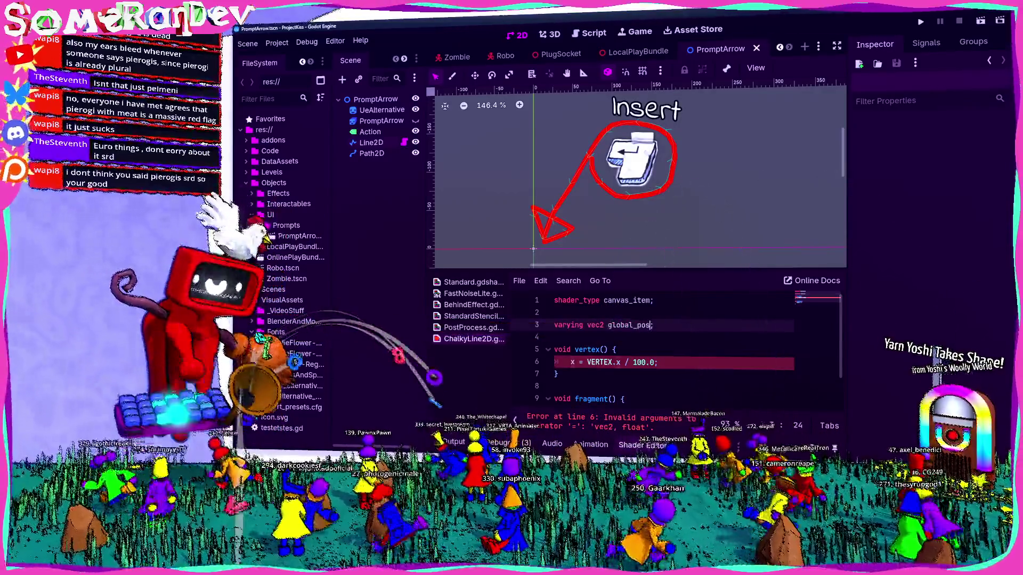
{"action": "key", "text": "ctrl+s"}
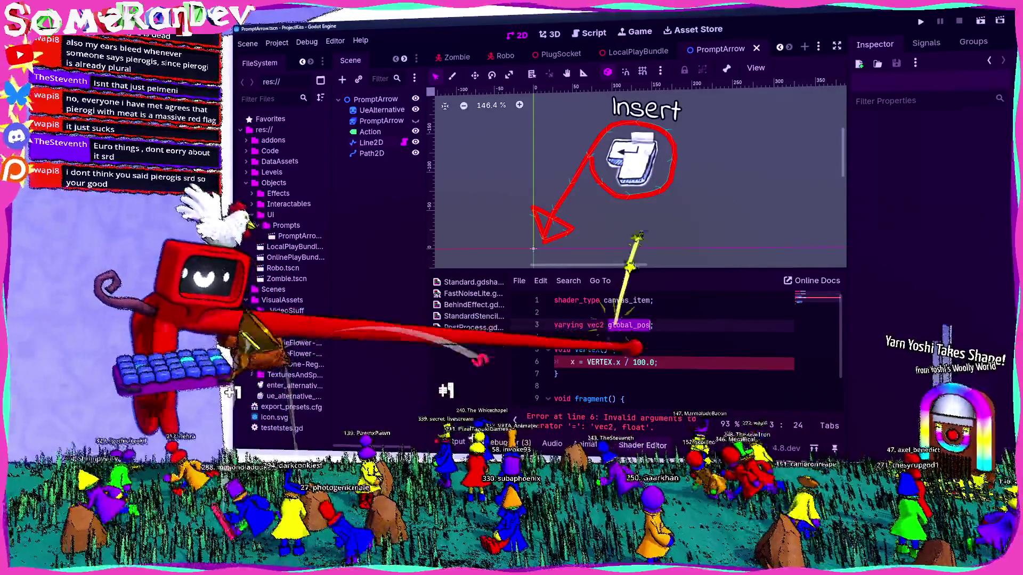
{"action": "type", "text": "global_pos = VERTEX;"}
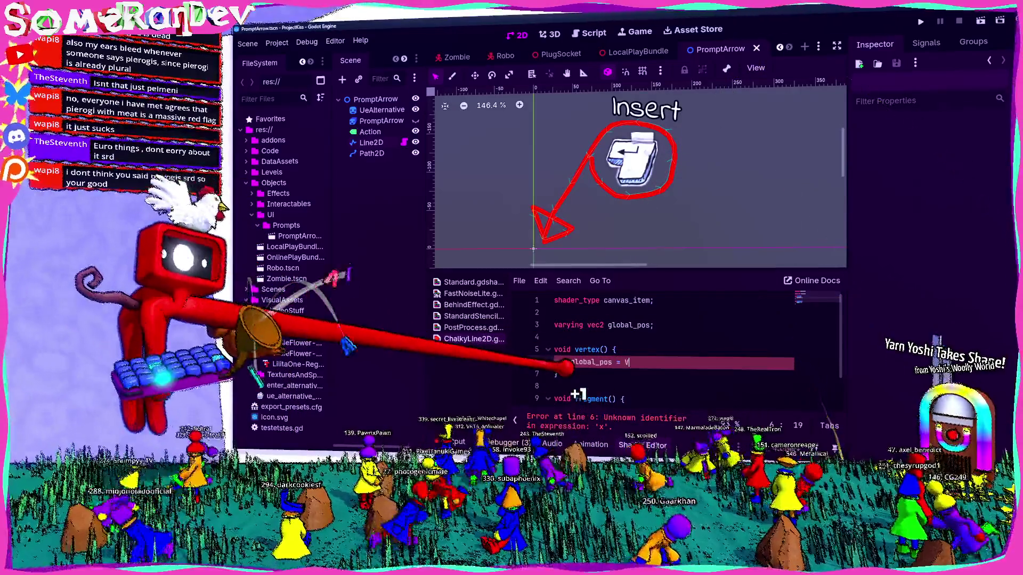
{"action": "key", "text": "ctrl+s"}
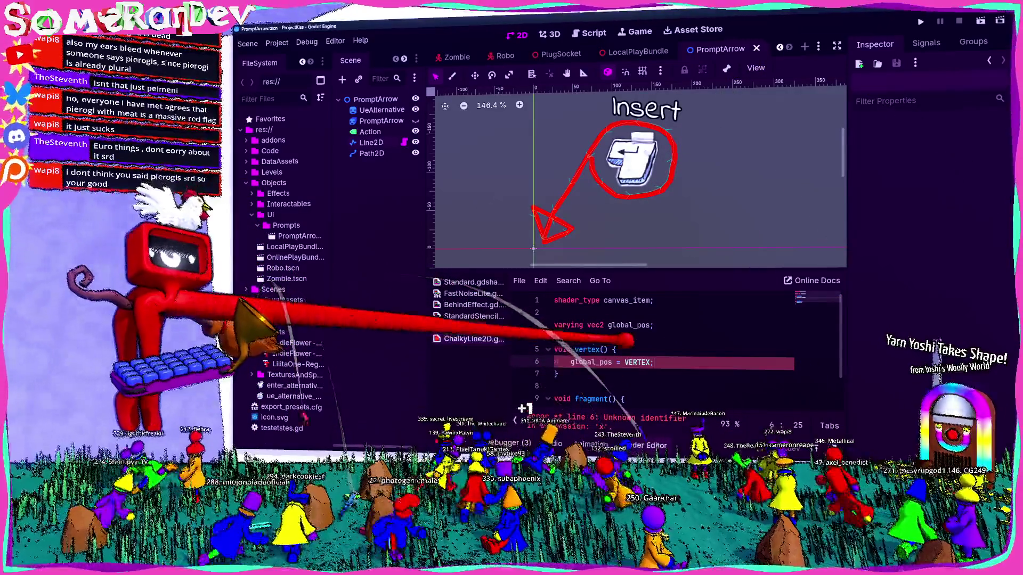
Change the COLOR.g line to COLOR.g = global_pos.x, then select the Line2D node.
{"action": "scroll", "coordinate": [533, 213], "scroll_direction": "up", "scroll_amount": 6}
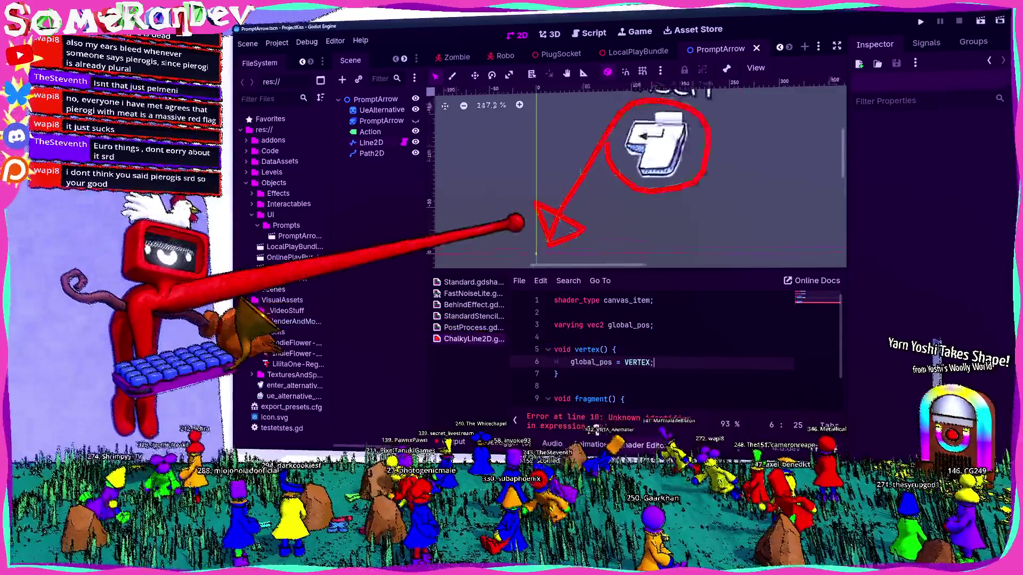
{"action": "scroll", "coordinate": [554, 178], "scroll_direction": "up", "scroll_amount": 3}
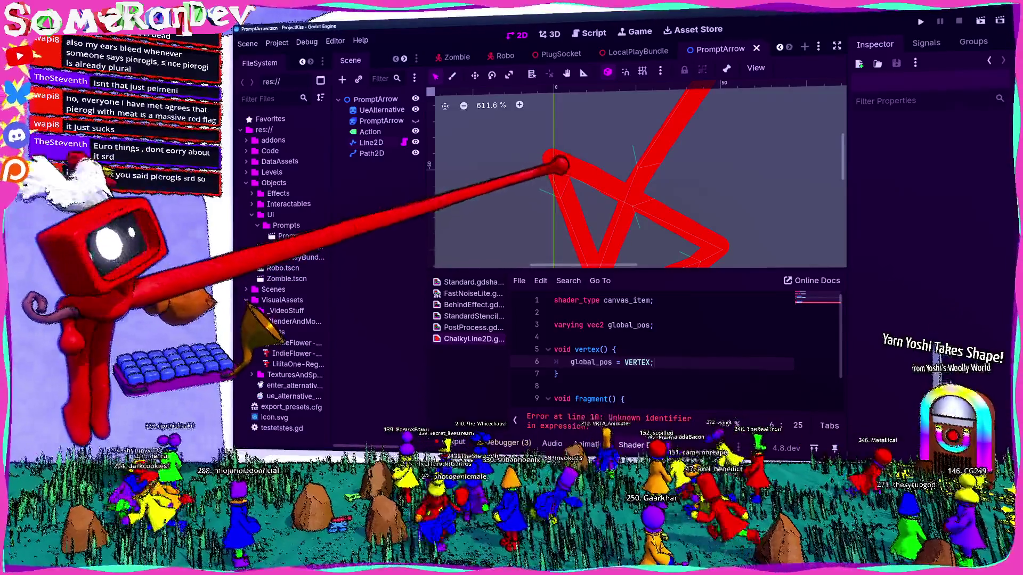
{"action": "scroll", "coordinate": [546, 144], "scroll_direction": "up", "scroll_amount": 6}
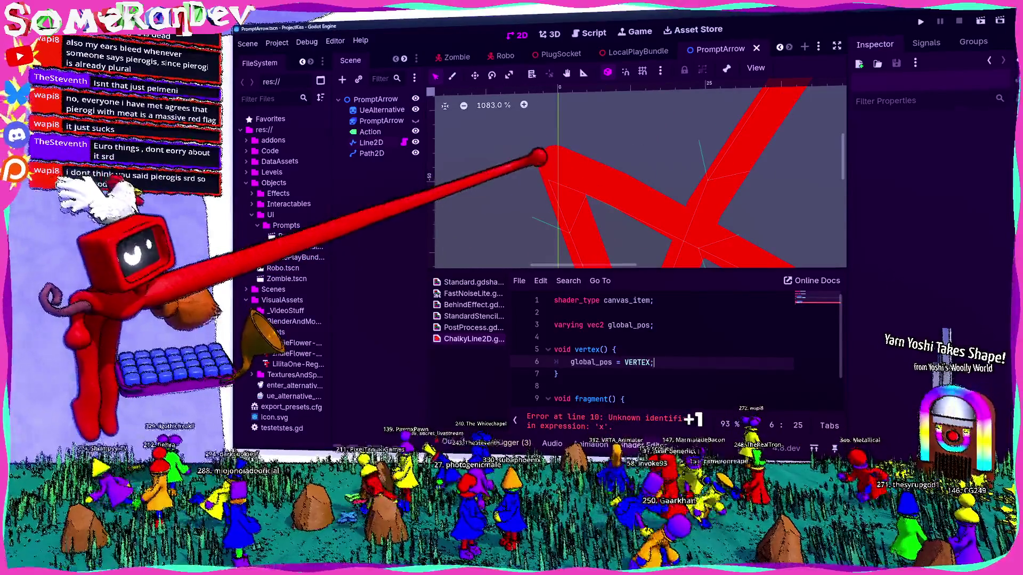
{"action": "scroll", "coordinate": [543, 187], "scroll_direction": "down", "scroll_amount": 9}
{"action": "scroll", "coordinate": [544, 188], "scroll_direction": "up", "scroll_amount": 10}
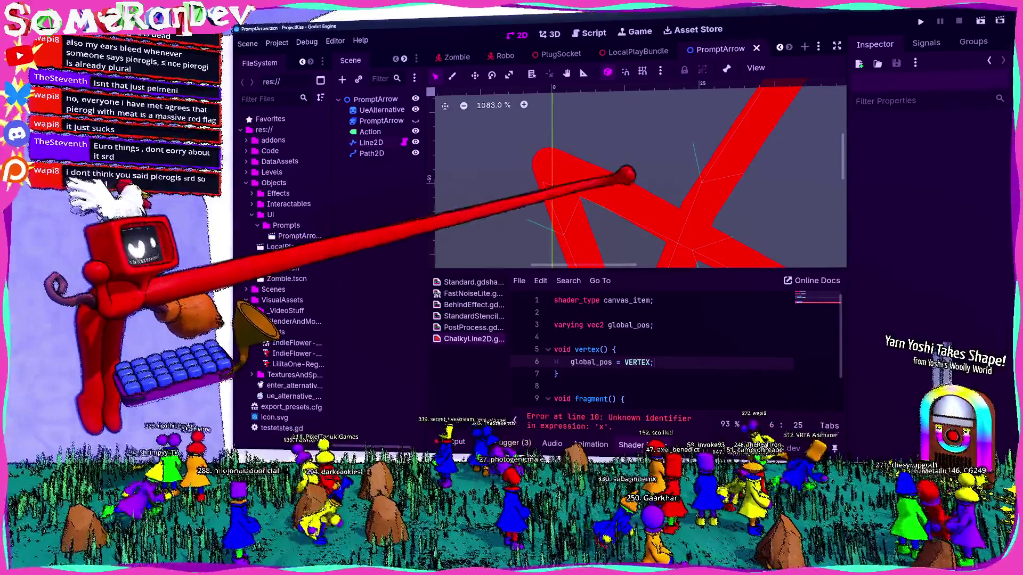
{"action": "scroll", "coordinate": [639, 203], "scroll_direction": "down", "scroll_amount": 9}
{"action": "scroll", "coordinate": [639, 383], "scroll_direction": "down", "scroll_amount": 1}
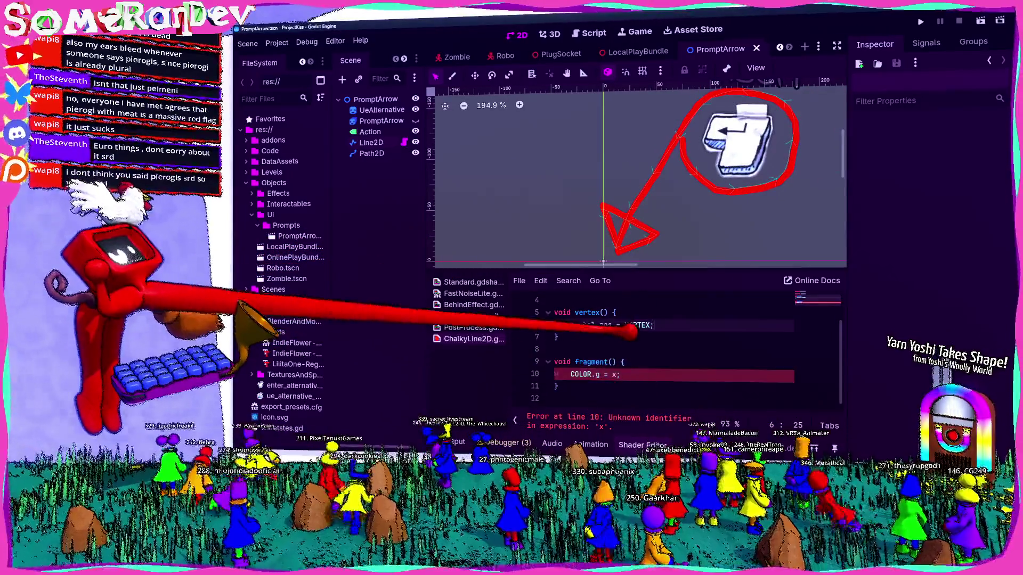
{"action": "double_click", "coordinate": [589, 325]}
{"action": "key", "text": "ctrl+c"}
{"action": "double_click", "coordinate": [615, 375]}
{"action": "key", "text": "ctrl+v"}
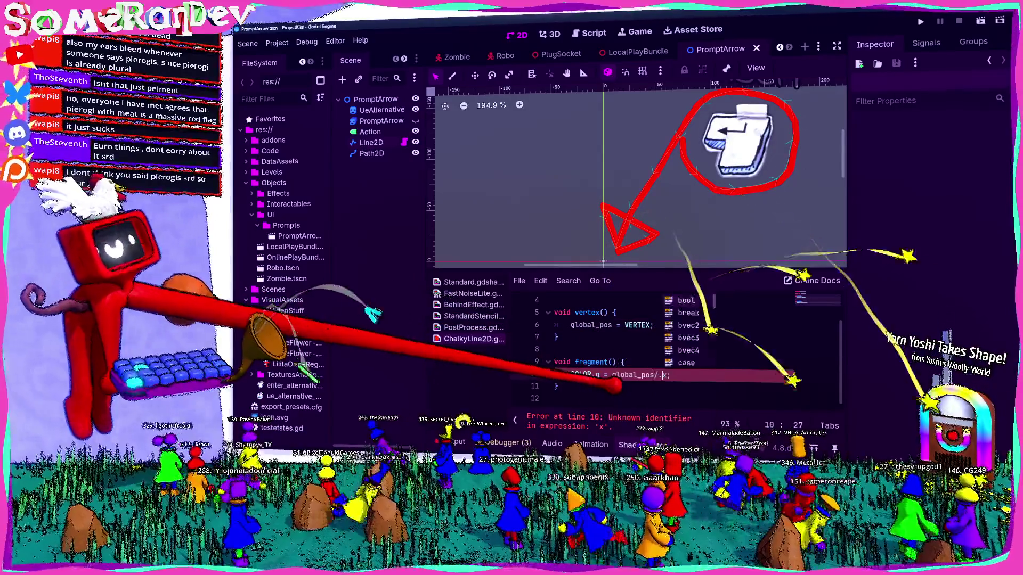
{"action": "type", "text": "."}
{"action": "scroll", "coordinate": [669, 215], "scroll_direction": "up", "scroll_amount": 14}
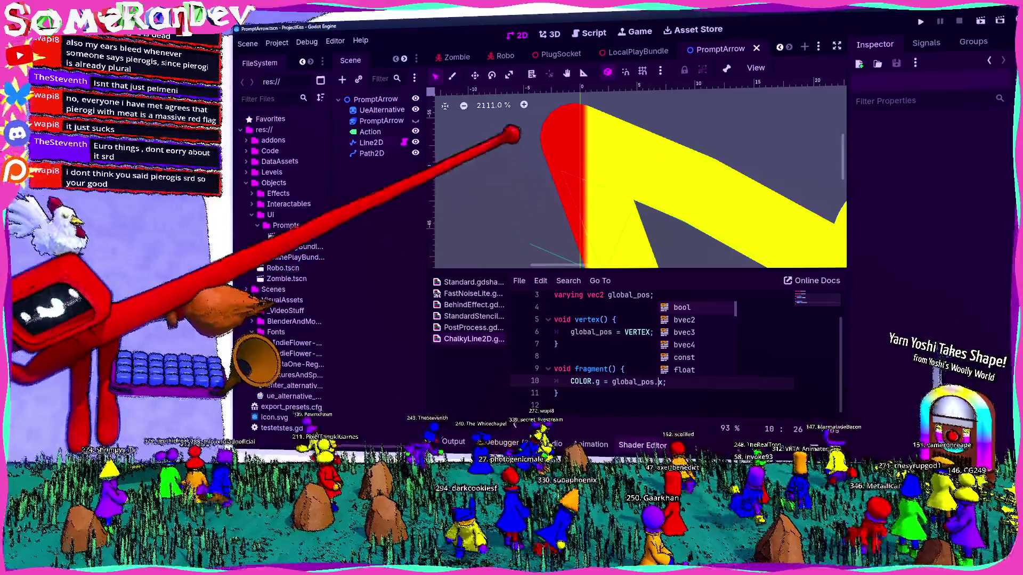
{"action": "scroll", "coordinate": [581, 193], "scroll_direction": "down", "scroll_amount": 5}
{"action": "scroll", "coordinate": [581, 193], "scroll_direction": "down", "scroll_amount": 5}
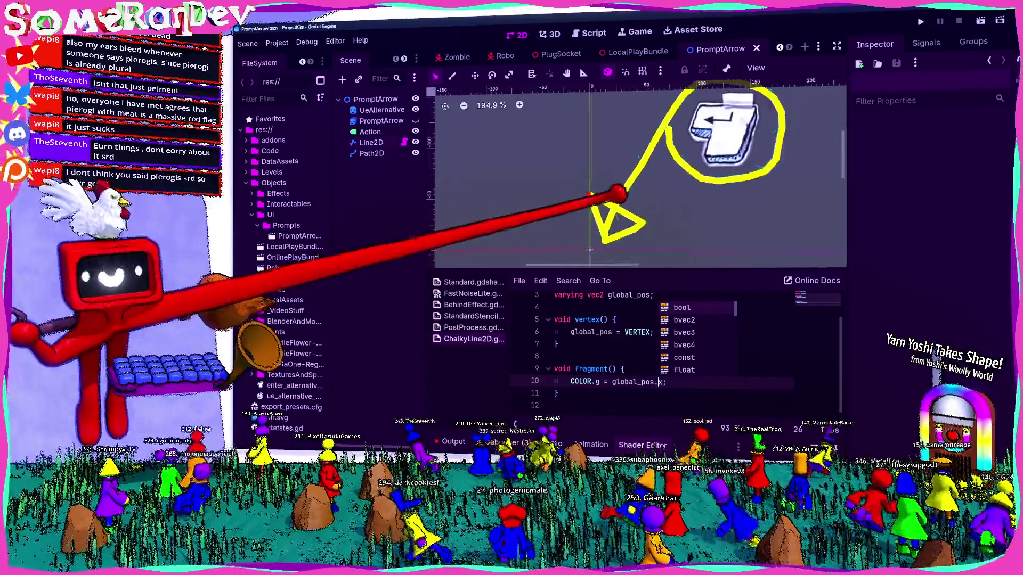
{"action": "left_click", "coordinate": [367, 142]}
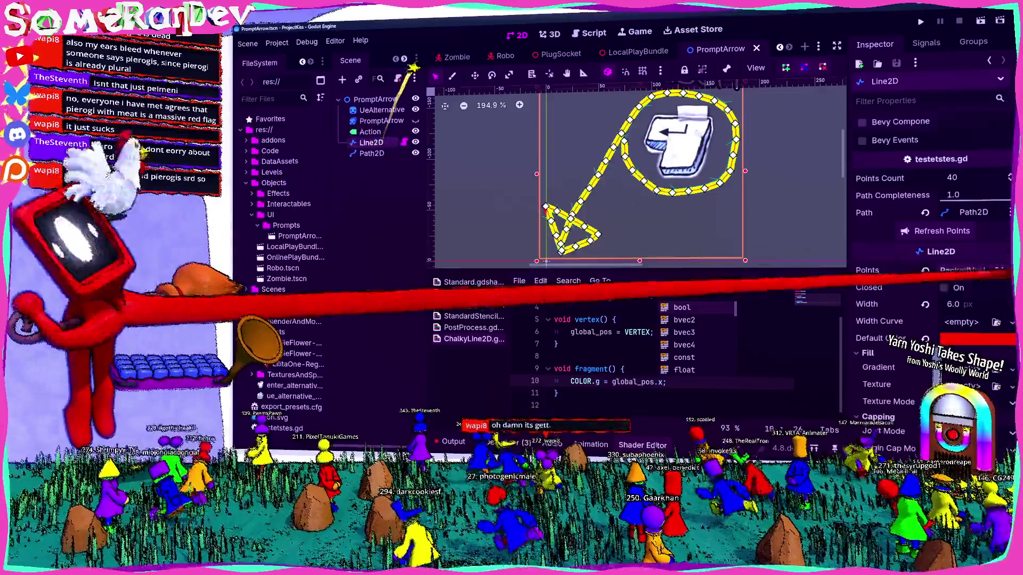
Add a 'uniform sampler2D' line below shader_type, then switch to the browser.
{"action": "scroll", "coordinate": [946, 316], "scroll_direction": "down", "scroll_amount": 10}
{"action": "scroll", "coordinate": [557, 386], "scroll_direction": "up", "scroll_amount": 1}
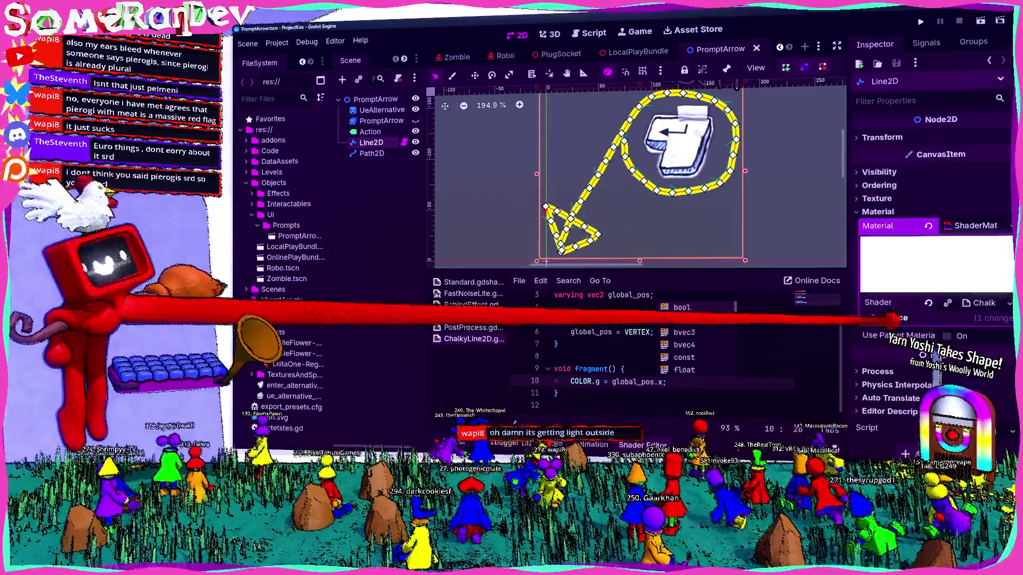
{"action": "key", "text": "Return"}
{"action": "key", "text": "Return"}
{"action": "key", "text": "Up"}
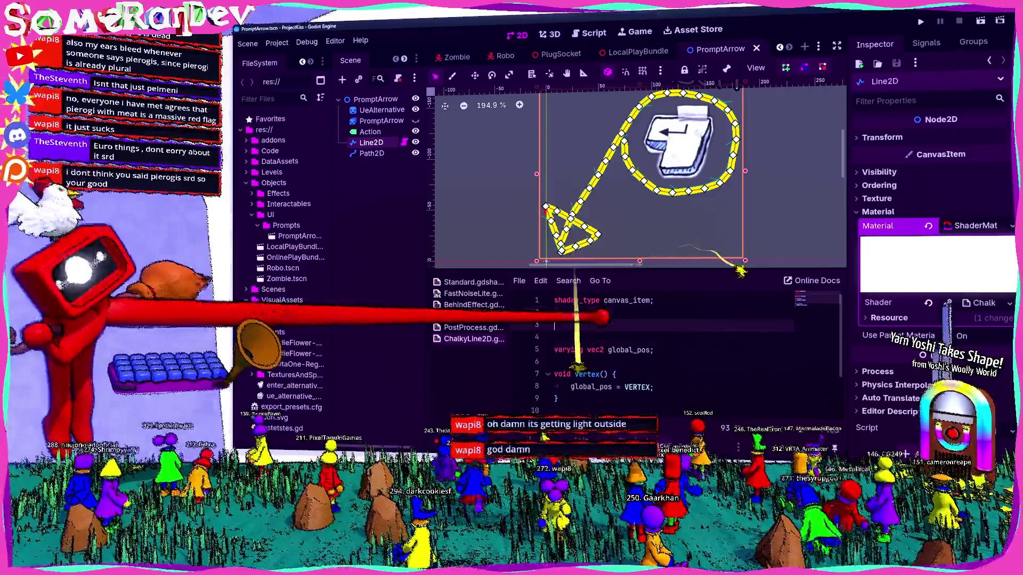
{"action": "type", "text": "uniform"}
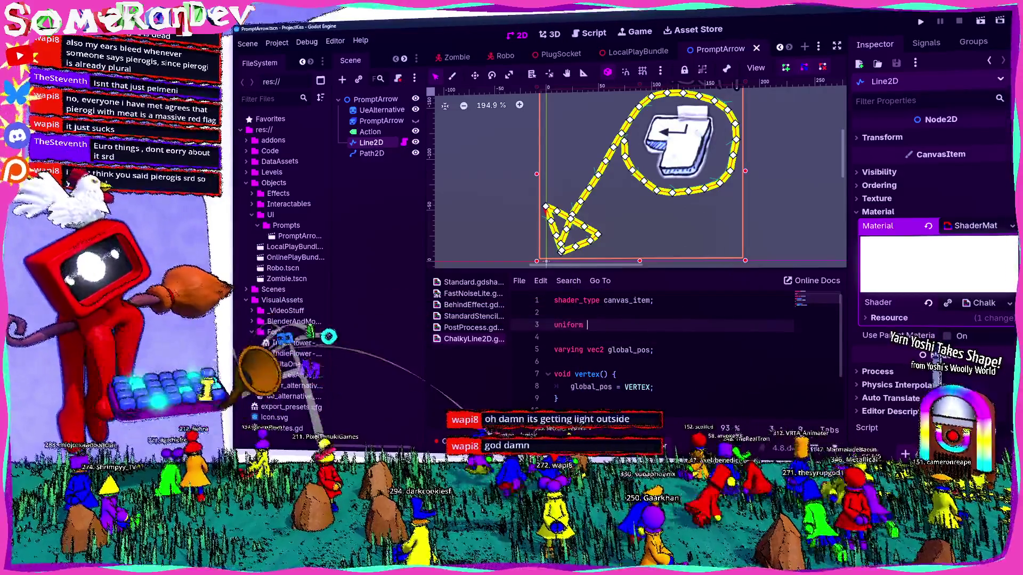
{"action": "type", "text": " sampler2D"}
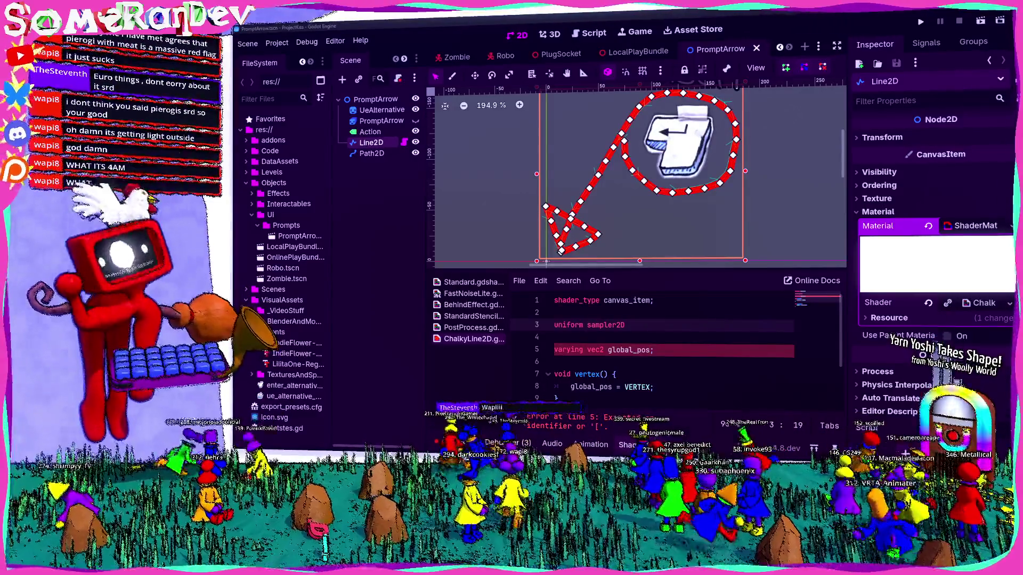
{"action": "key", "text": "alt+Tab"}
Search 'pierogi' and preview the first image, the 10-Step Pierogi Recipe, then return to Godot.
{"action": "type", "text": "pierogi"}
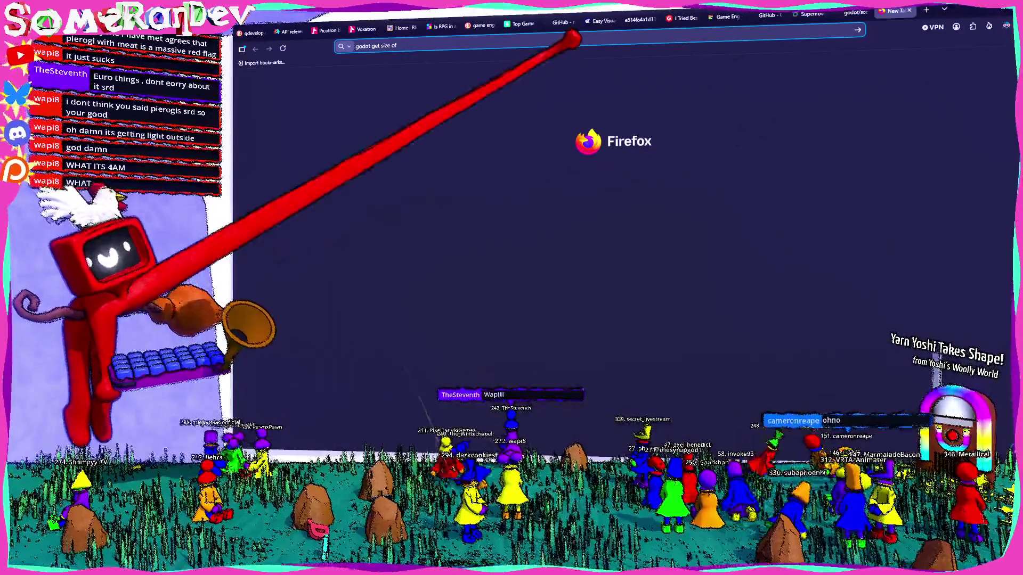
{"action": "key", "text": "Return"}
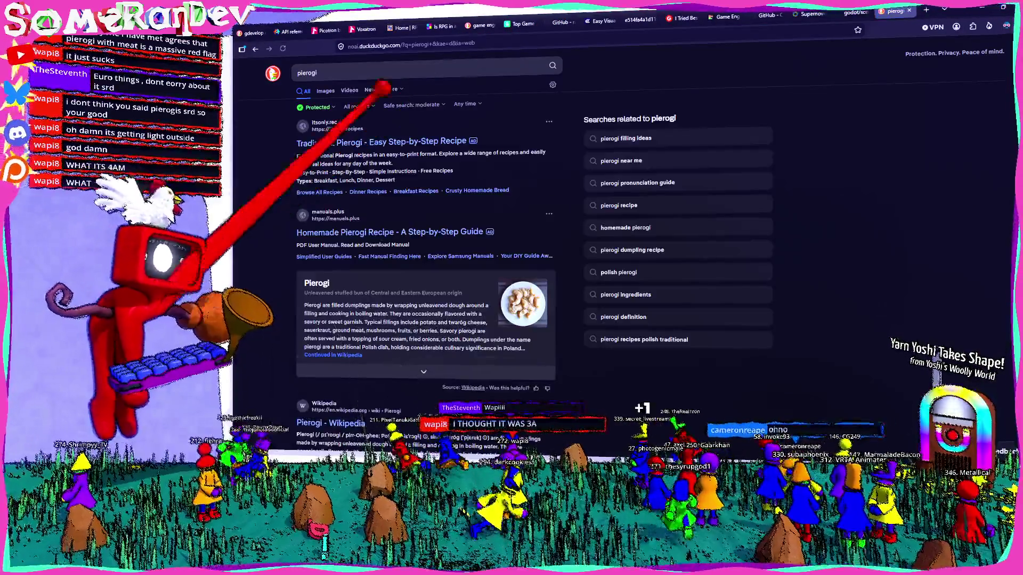
{"action": "left_click", "coordinate": [326, 91]}
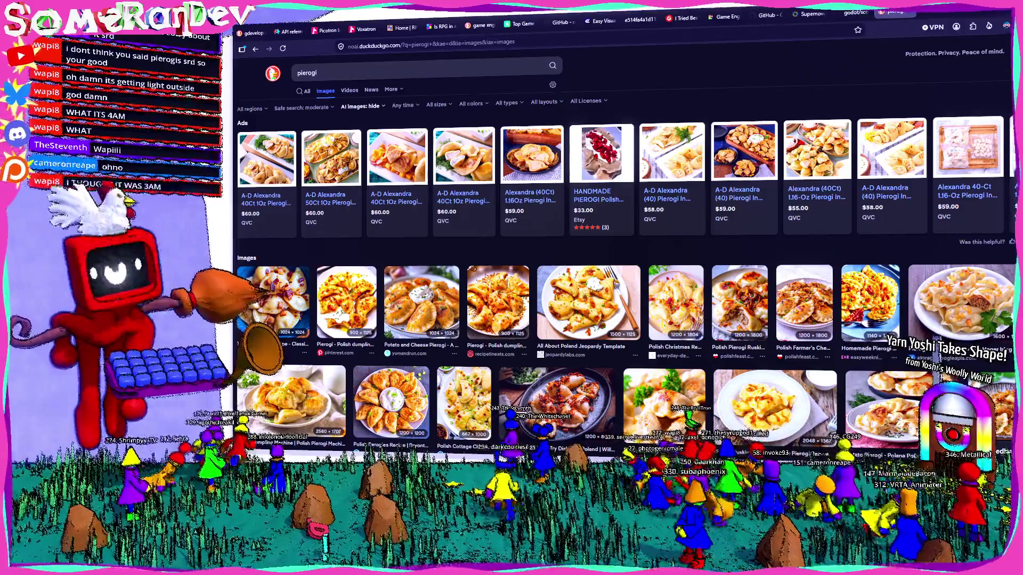
{"action": "left_click", "coordinate": [273, 301]}
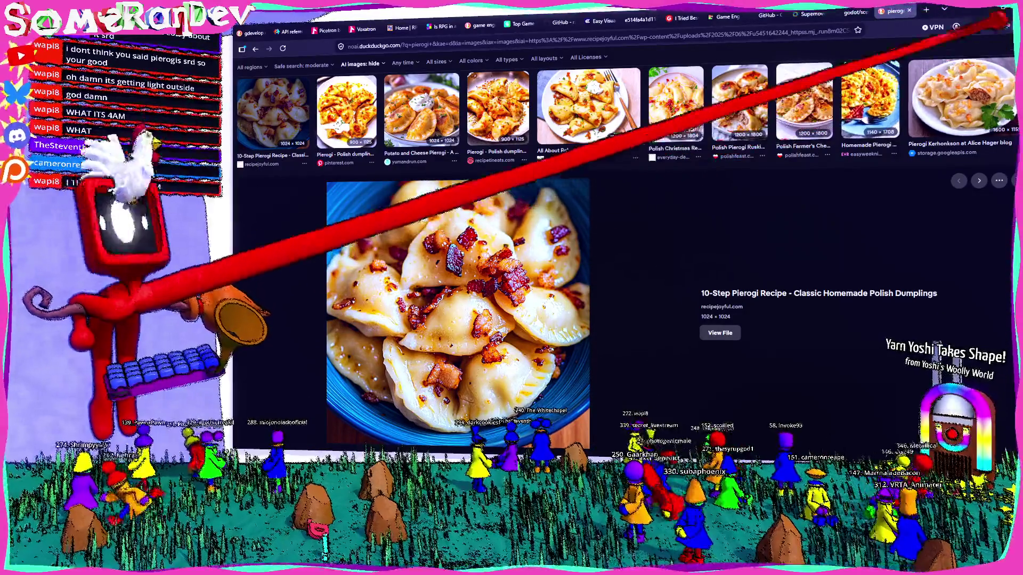
{"action": "key", "text": "alt+Tab"}
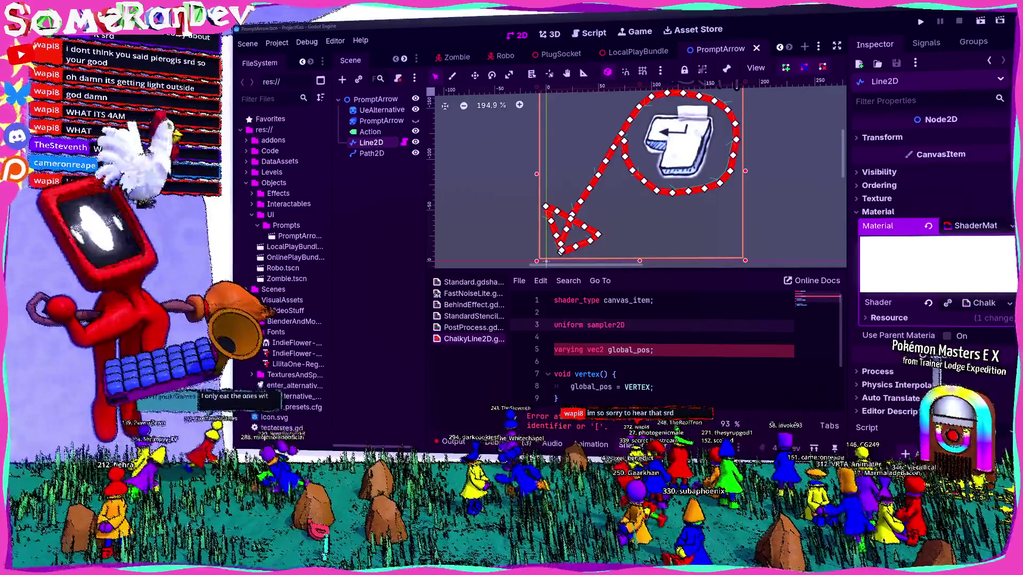
Return to Firefox's large preview of the 10-Step Pierogi Recipe image.
{"action": "key", "text": "alt+Tab"}
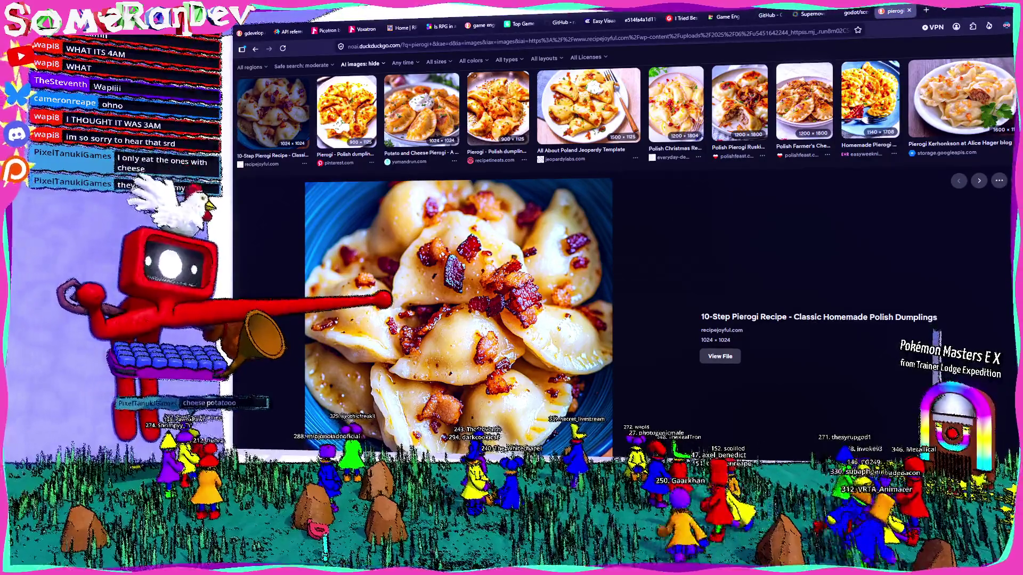
Preview the Polish Pierogi Ruskie Recipe image, then go back to Godot.
{"action": "left_click", "coordinate": [748, 96]}
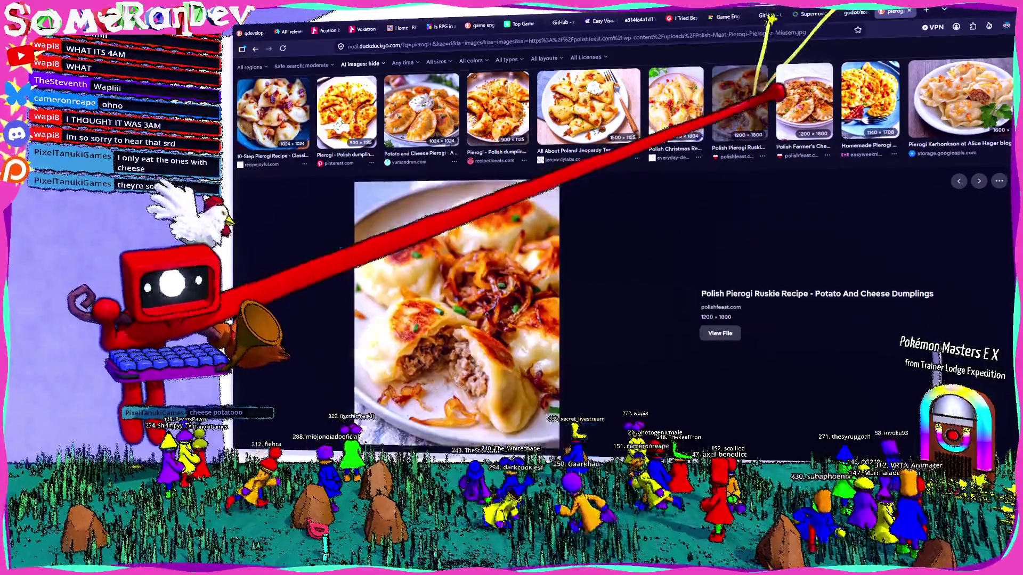
{"action": "scroll", "coordinate": [612, 213], "scroll_direction": "down", "scroll_amount": 2}
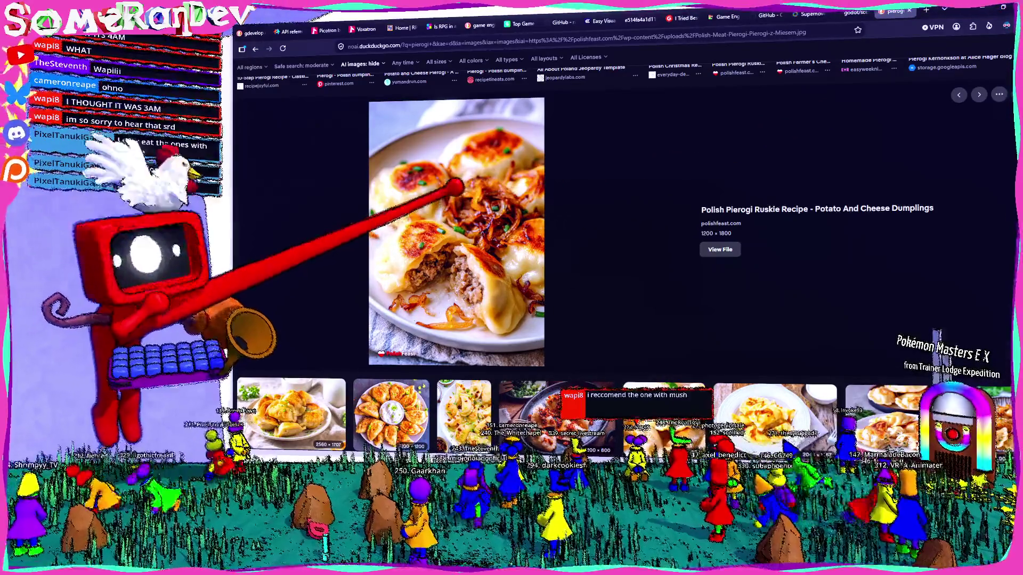
{"action": "key", "text": "alt+Tab"}
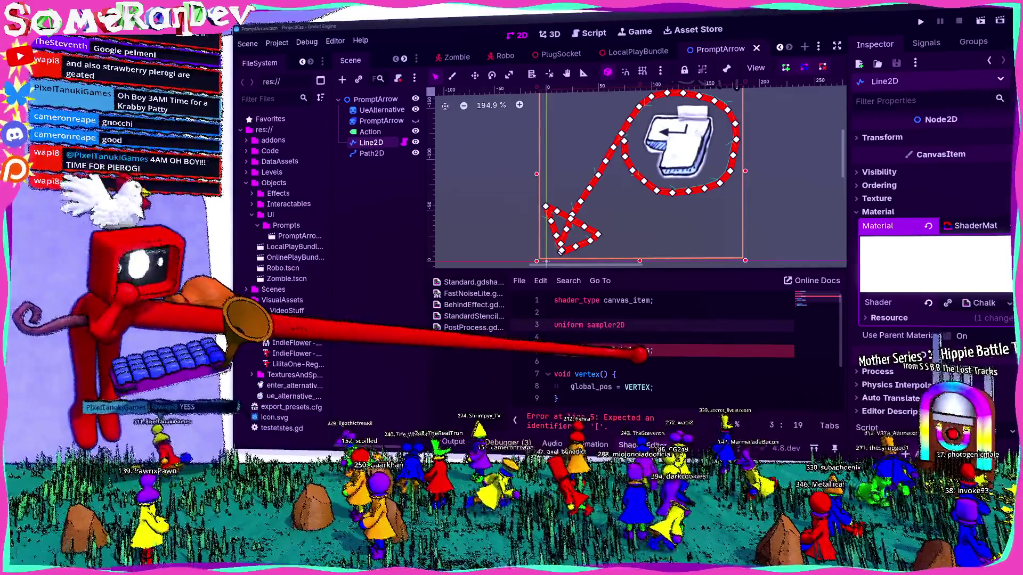
Complete the shader declaration as 'uniform sampler2D noise;'.
{"action": "type", "text": "noise;"}
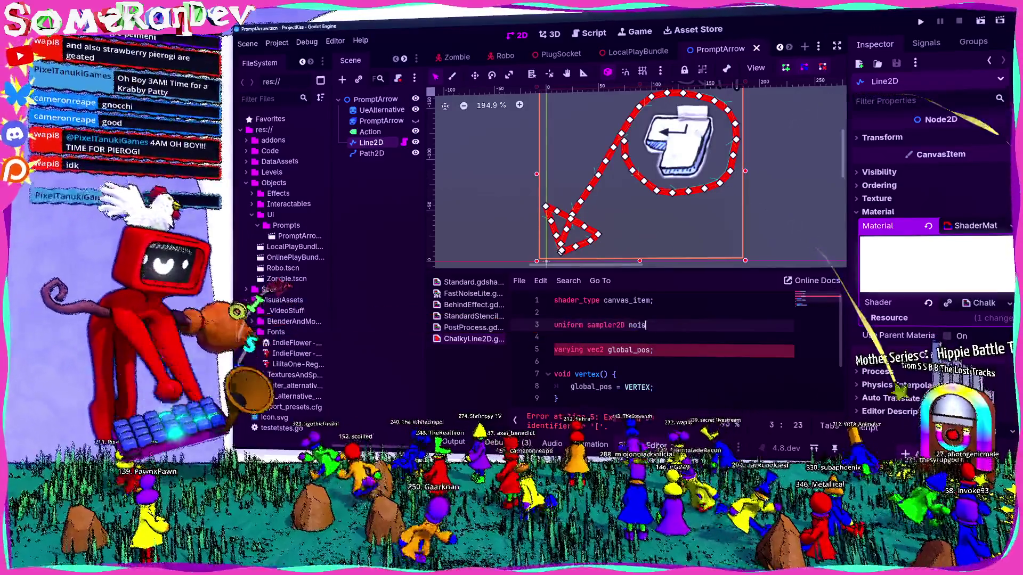
{"action": "key", "text": "Left"}
{"action": "scroll", "coordinate": [656, 346], "scroll_direction": "down", "scroll_amount": 2}
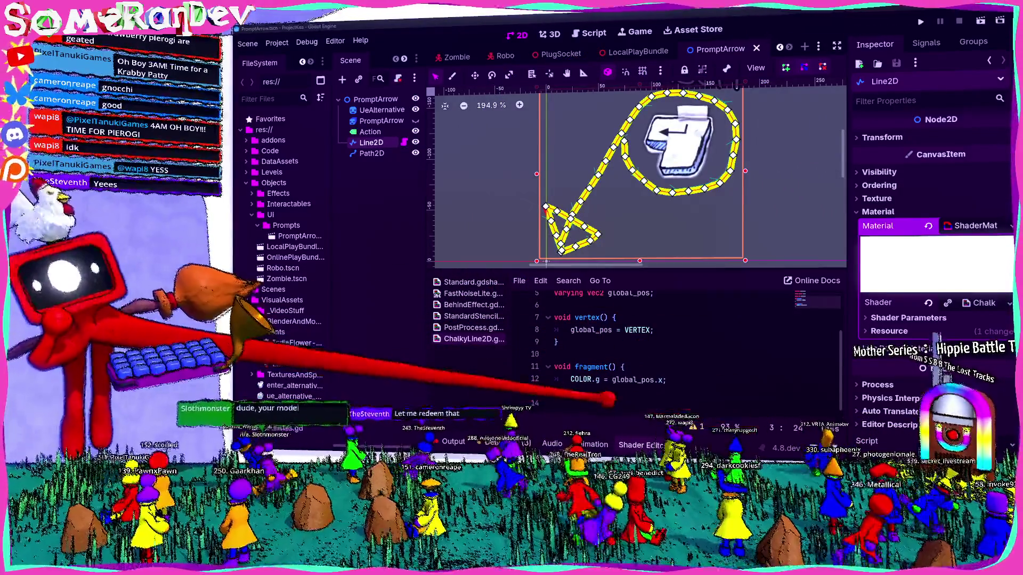
Make the fragment line read COLOR.a = texture(noise, global_pos / 4.0) and save.
{"action": "left_click", "coordinate": [598, 380]}
{"action": "left_click_drag", "start_coordinate": [617, 379], "coordinate": [667, 380]}
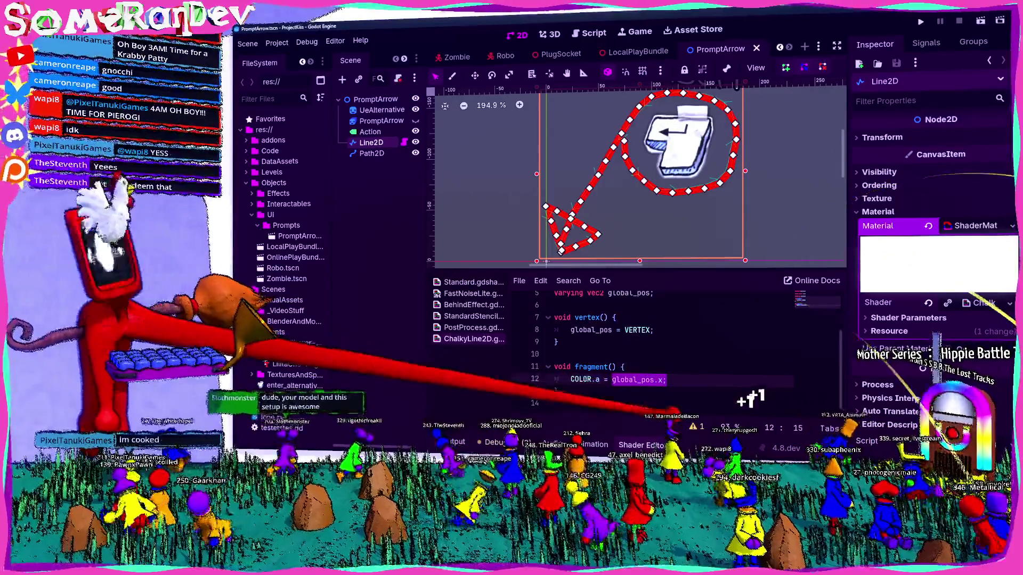
{"action": "type", "text": "tex"}
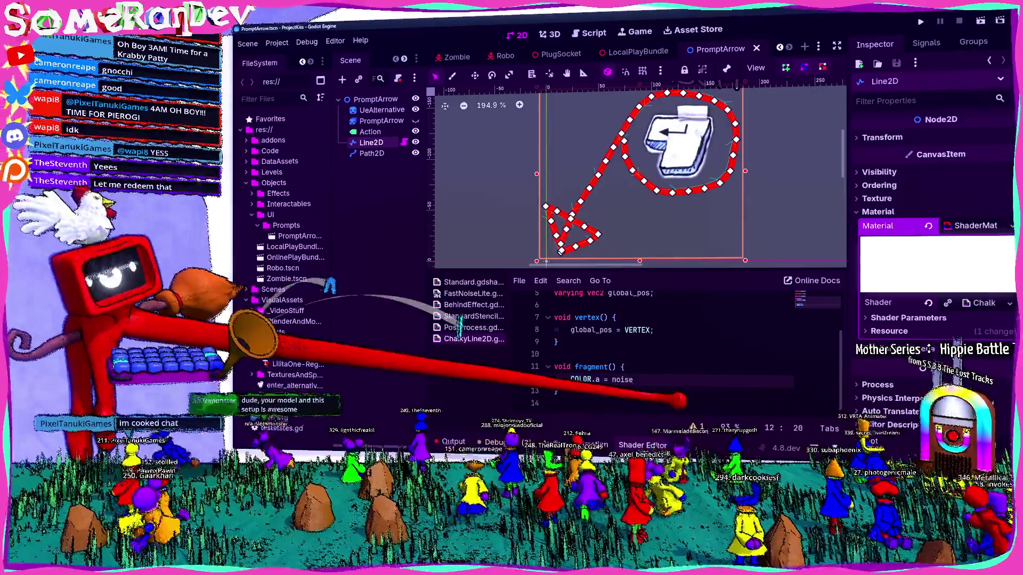
{"action": "type", "text": "ture(noise, "}
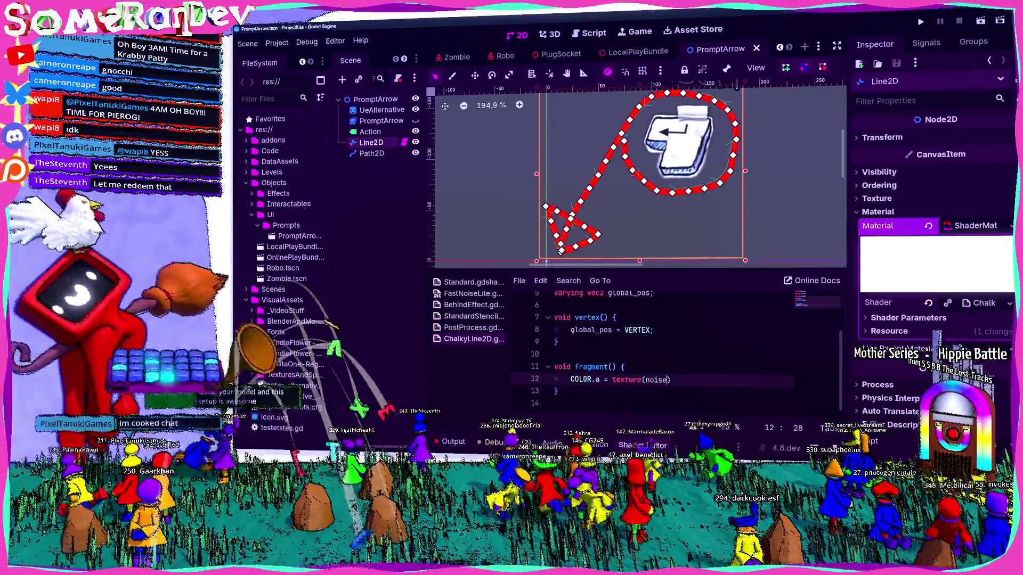
{"action": "type", "text": "global_pos *"}
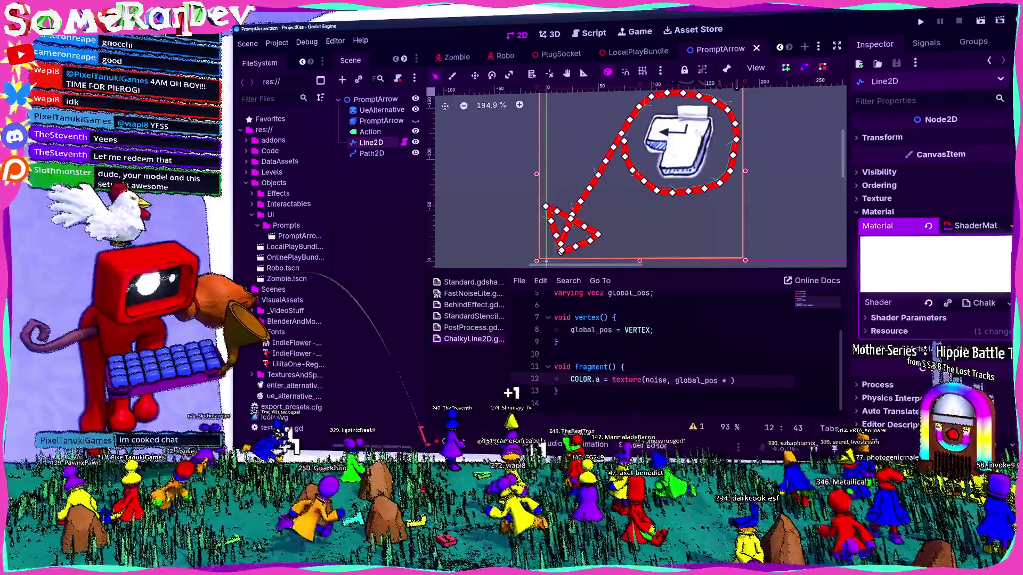
{"action": "key", "text": "BackSpace"}
{"action": "type", "text": "/ 4.0)"}
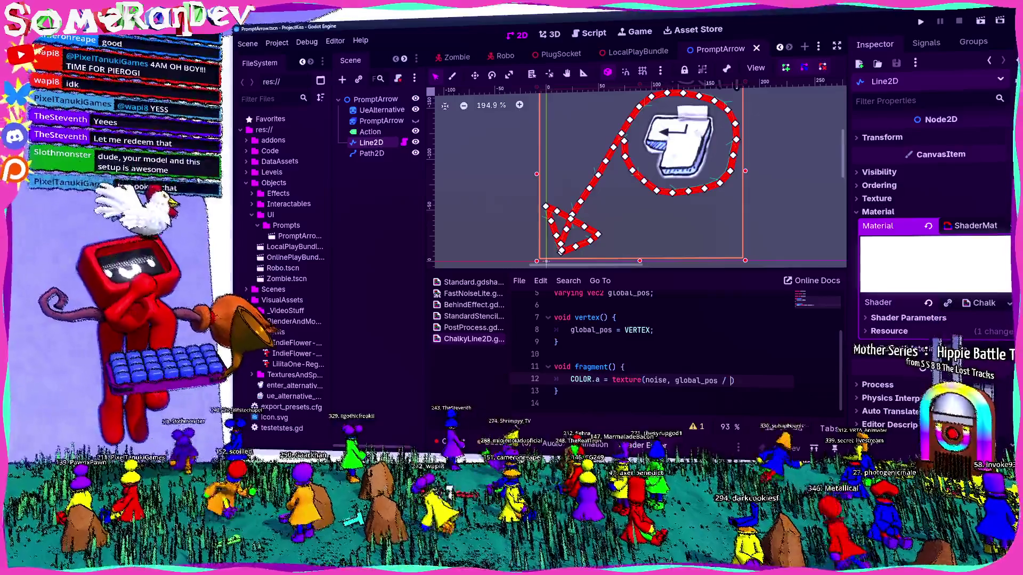
{"action": "type", "text": ";"}
{"action": "key", "text": "ctrl+s"}
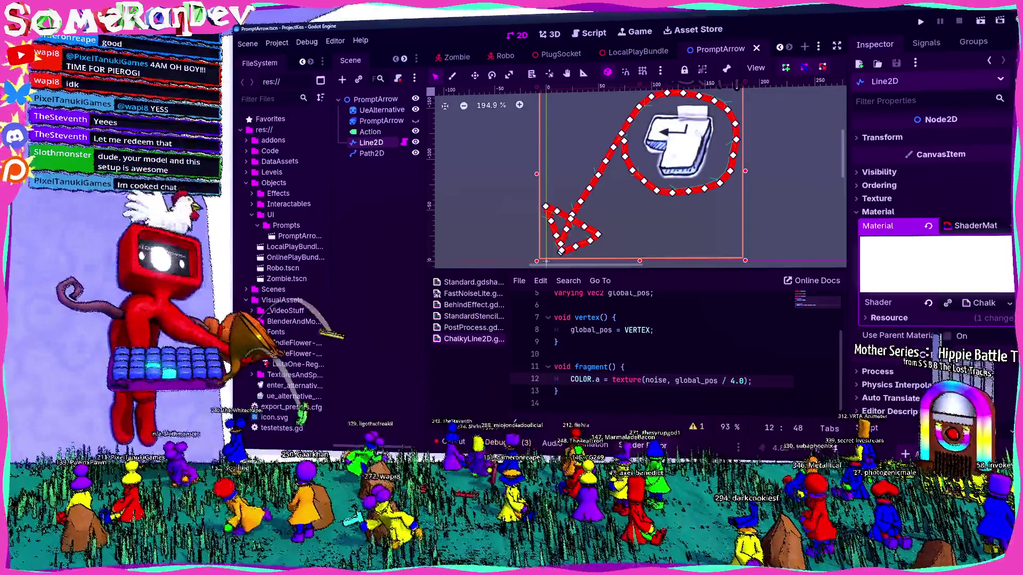
{"action": "key", "text": "BackSpace"}
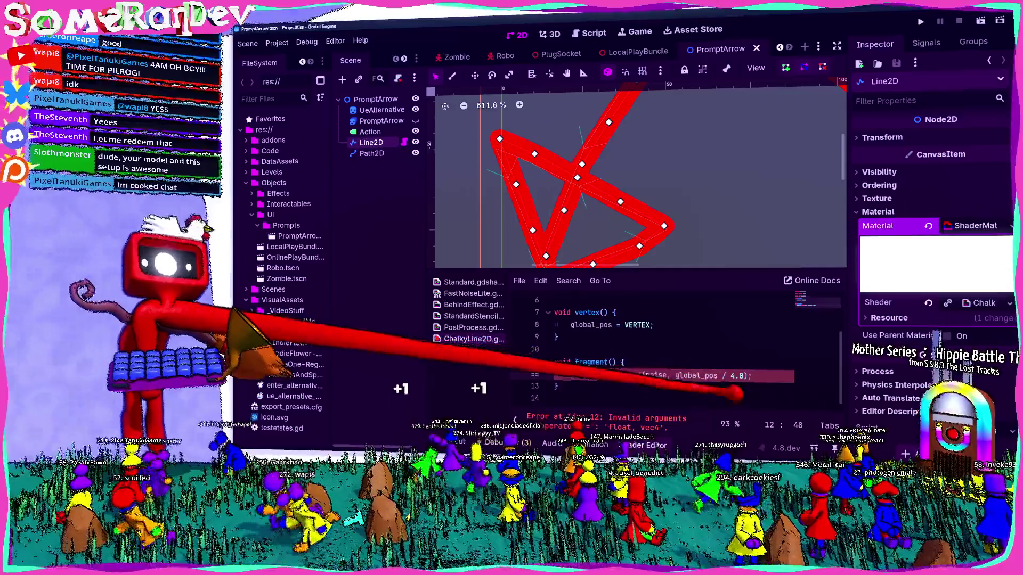
Append .r to the texture() call on line 12, then switch to the TestLevel scene.
{"action": "type", "text": ".r"}
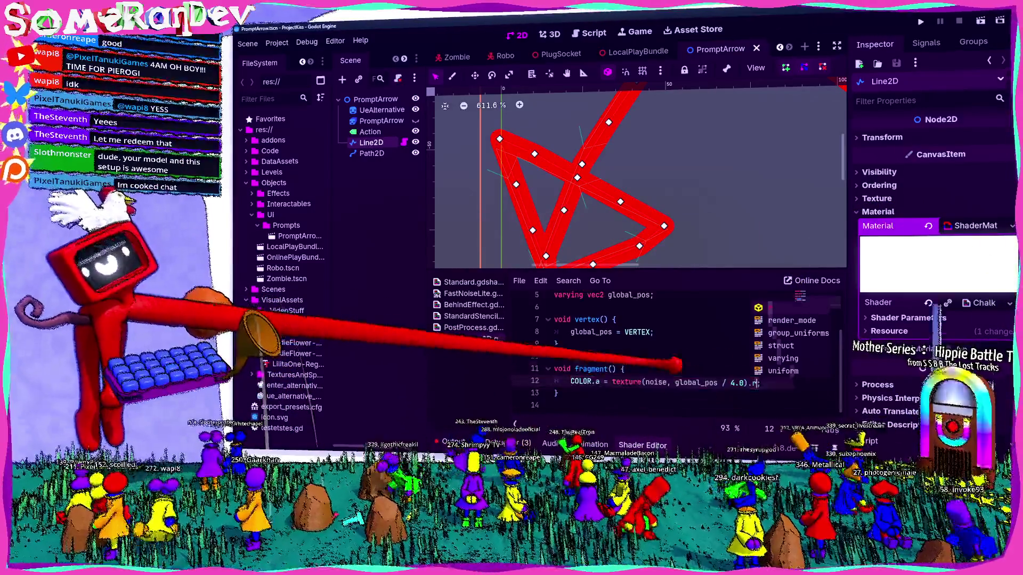
{"action": "scroll", "coordinate": [637, 229], "scroll_direction": "down", "scroll_amount": 3}
{"action": "scroll", "coordinate": [660, 198], "scroll_direction": "down", "scroll_amount": 2}
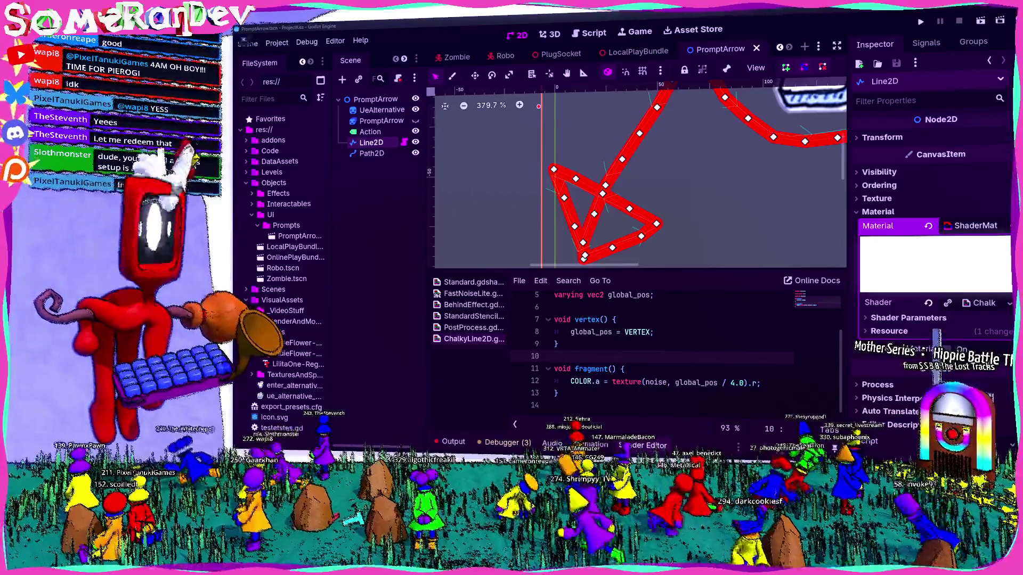
{"action": "key", "text": "alt+Tab"}
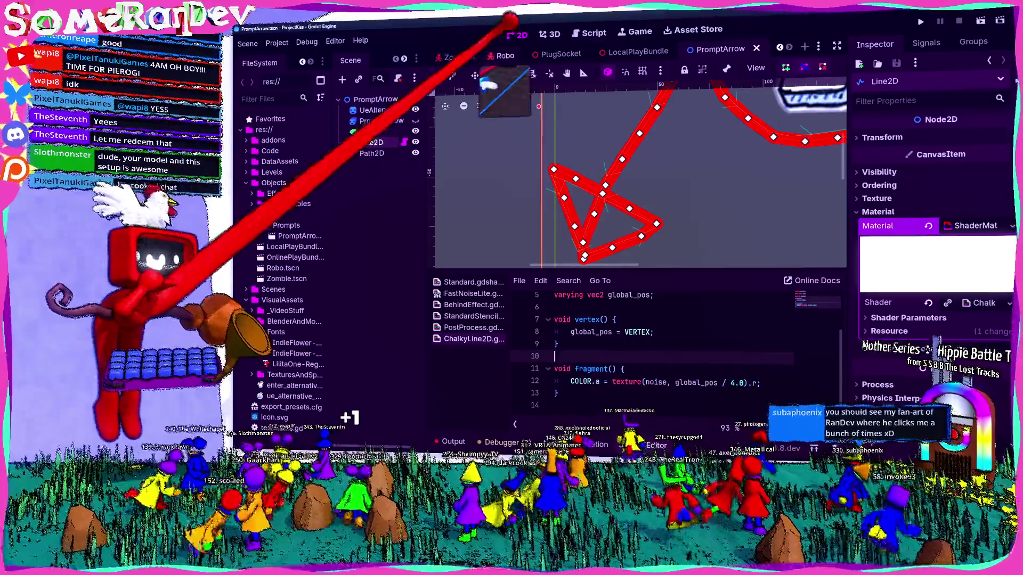
{"action": "left_click", "coordinate": [461, 57]}
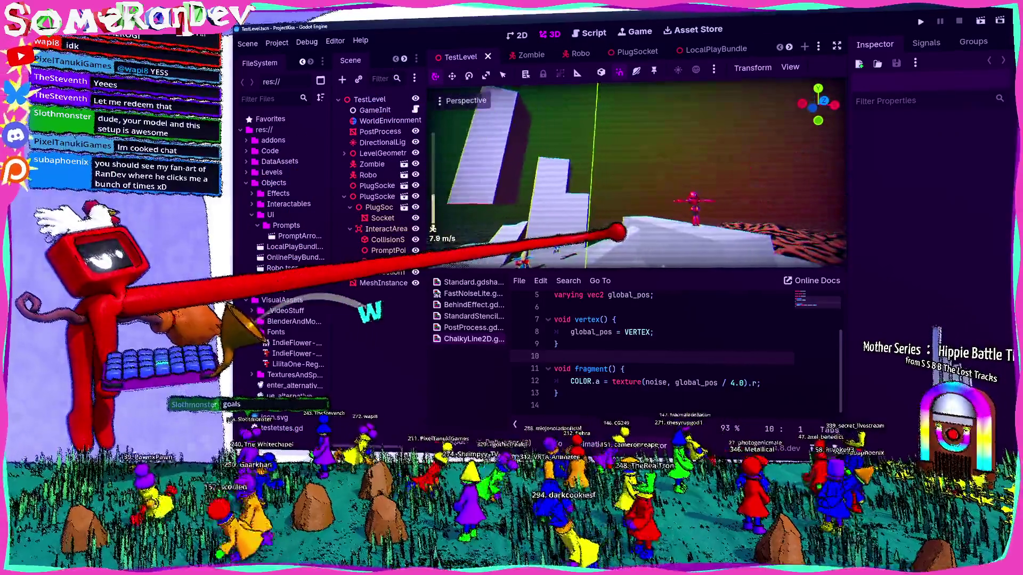
{"action": "scroll", "coordinate": [602, 184], "scroll_direction": "up", "scroll_amount": 5}
{"action": "mouse_move", "coordinate": [689, 192]}
{"action": "left_mouse_down"}
{"action": "mouse_move", "coordinate": [760, 263]}
{"action": "mouse_move", "coordinate": [698, 197]}
{"action": "left_mouse_up"}
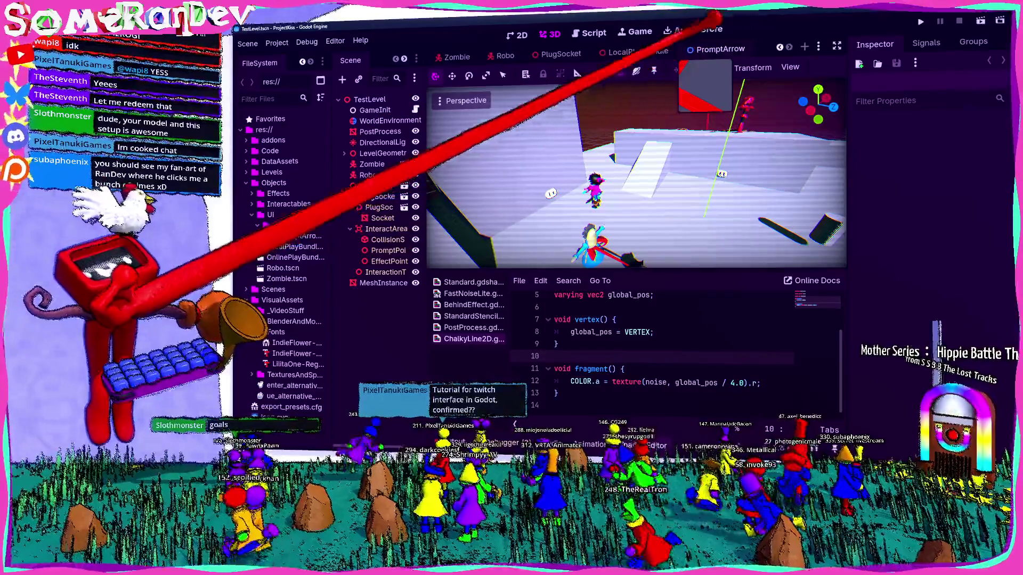
{"action": "left_click", "coordinate": [720, 48]}
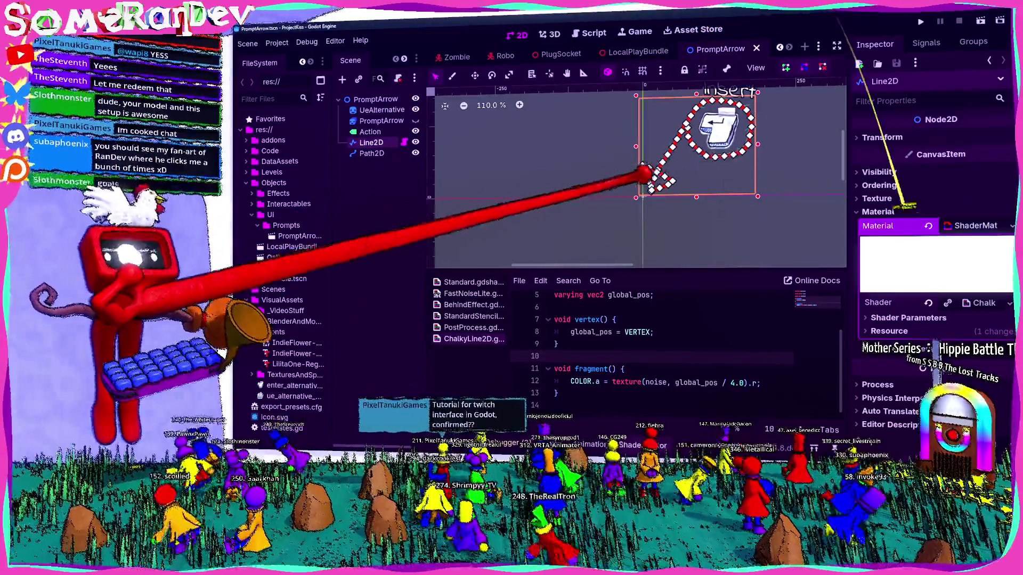
{"action": "scroll", "coordinate": [693, 160], "scroll_direction": "up", "scroll_amount": 4}
{"action": "left_click", "coordinate": [805, 196]}
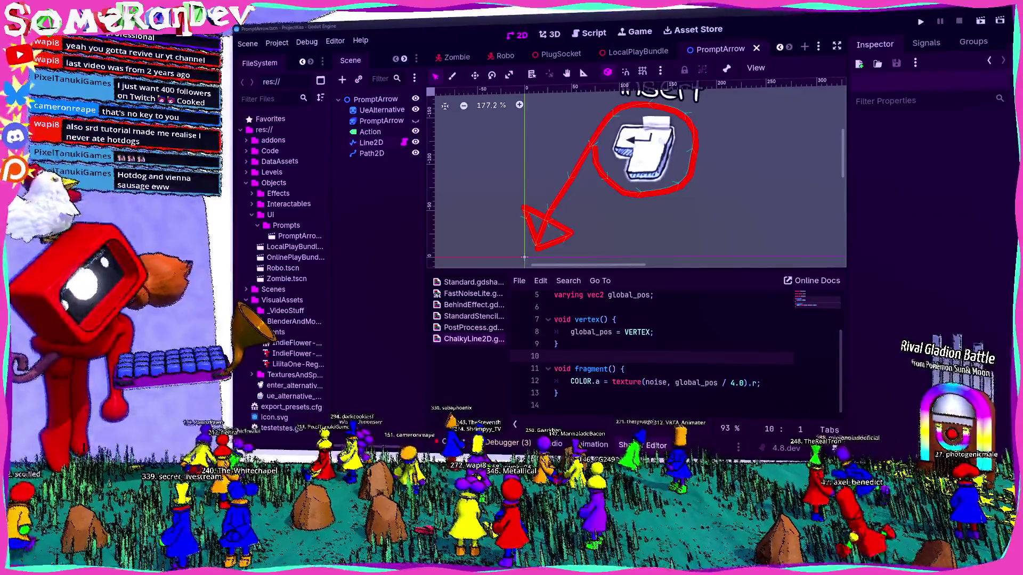
Switch from Godot over to the web browser.
{"action": "key", "text": "alt+Tab"}
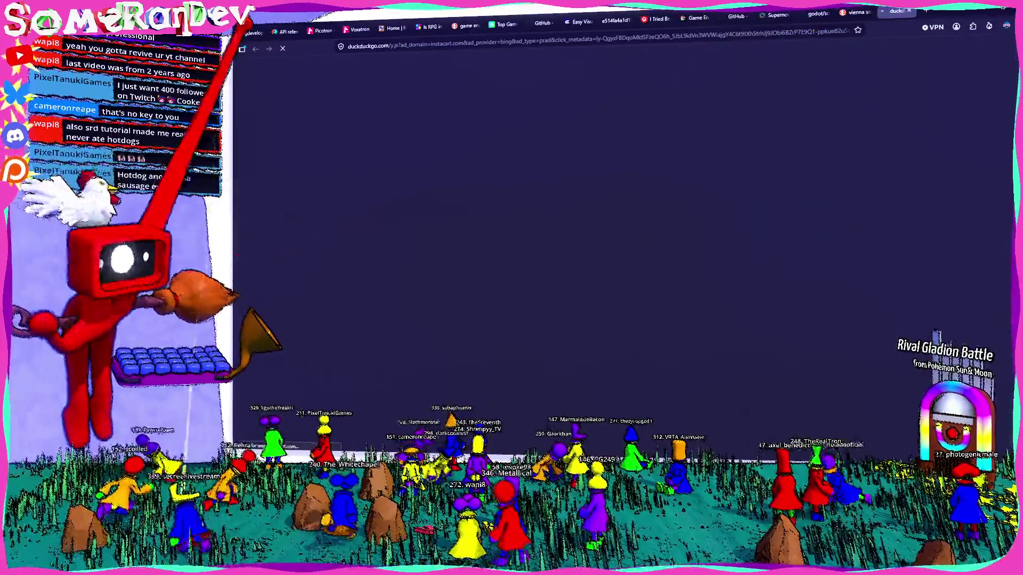
{"action": "key", "text": "ctrl+shift+Tab"}
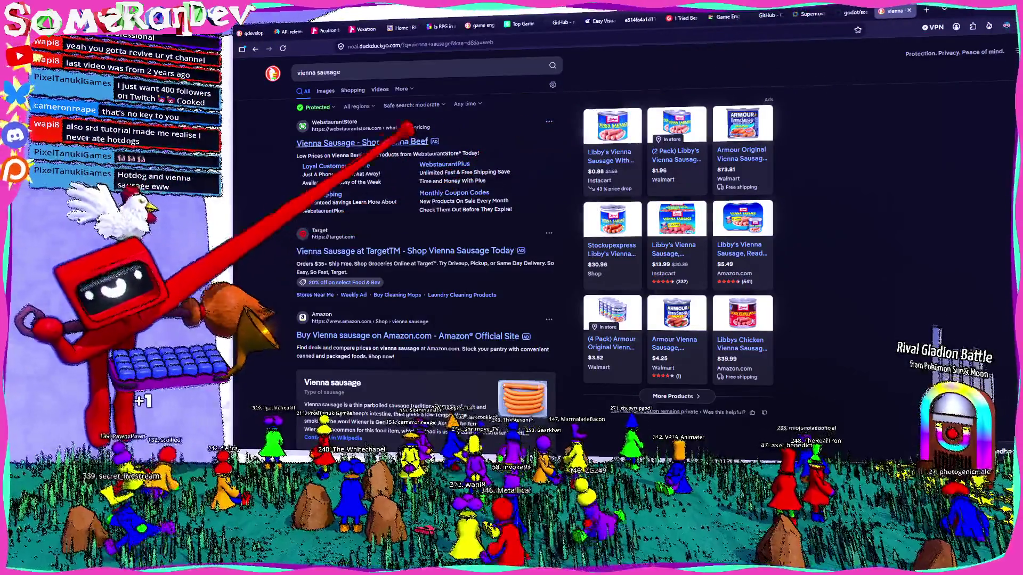
{"action": "left_click", "coordinate": [325, 91]}
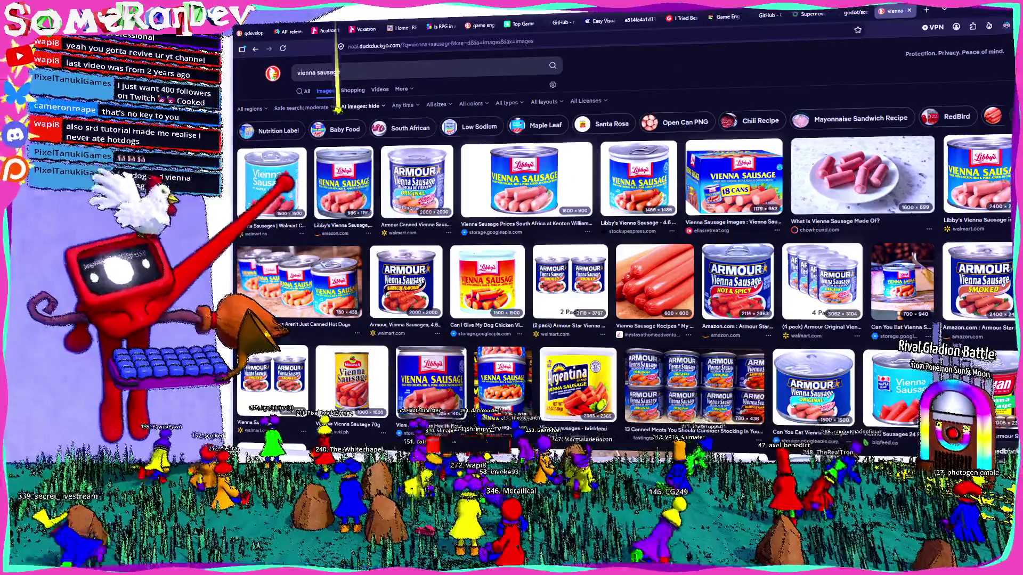
{"action": "left_click", "coordinate": [261, 181]}
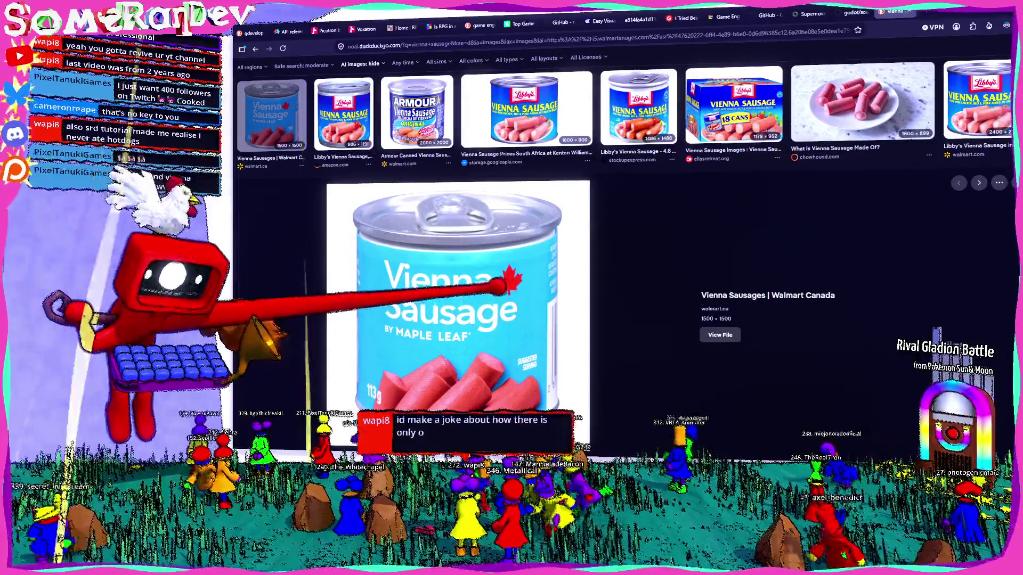
{"action": "key", "text": "alt+Tab"}
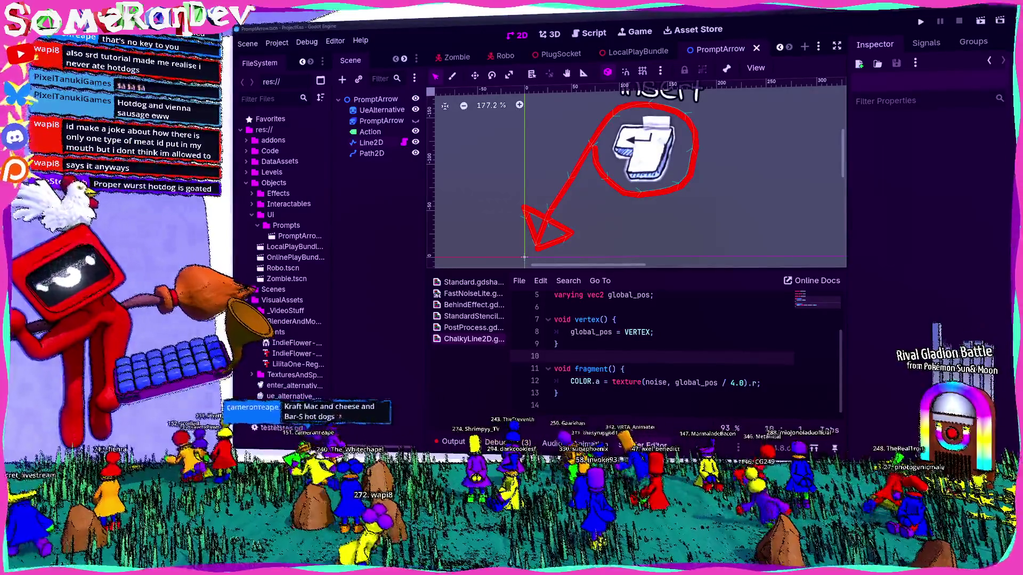
{"action": "key", "text": "alt+Tab"}
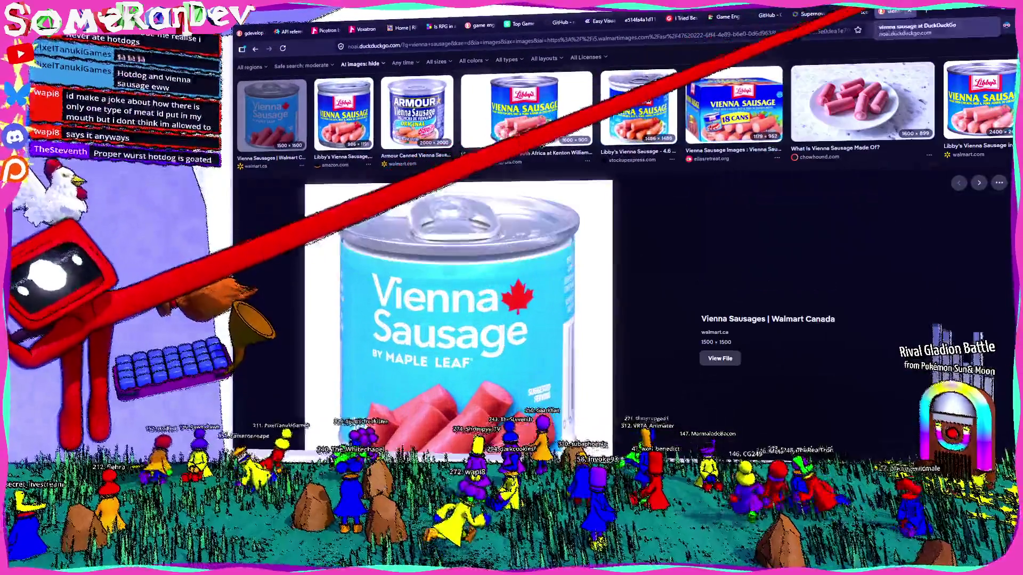
{"action": "key", "text": "ctrl+t"}
{"action": "type", "text": "dr pepper sausa"}
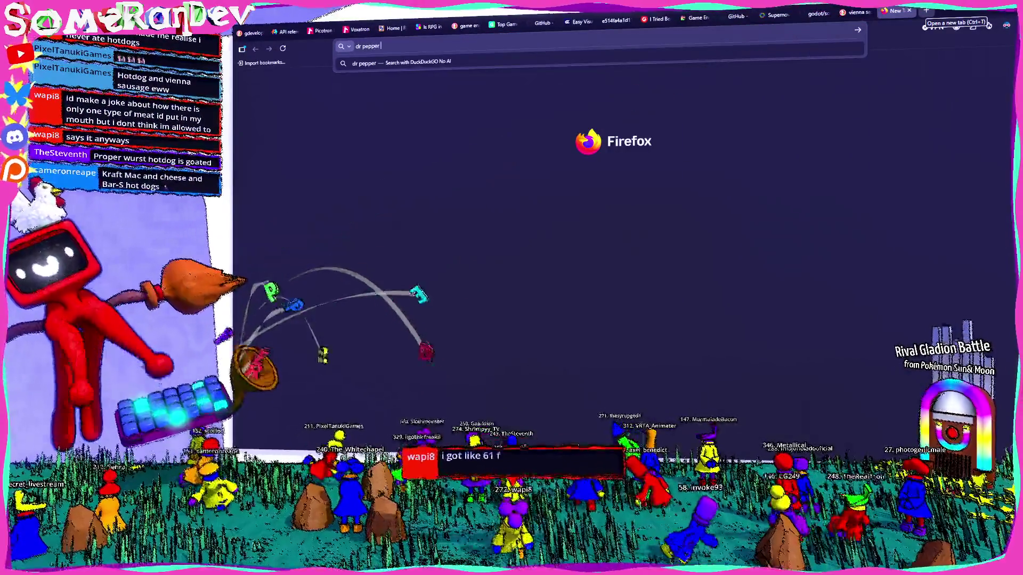
{"action": "type", "text": "ge"}
{"action": "key", "text": "Return"}
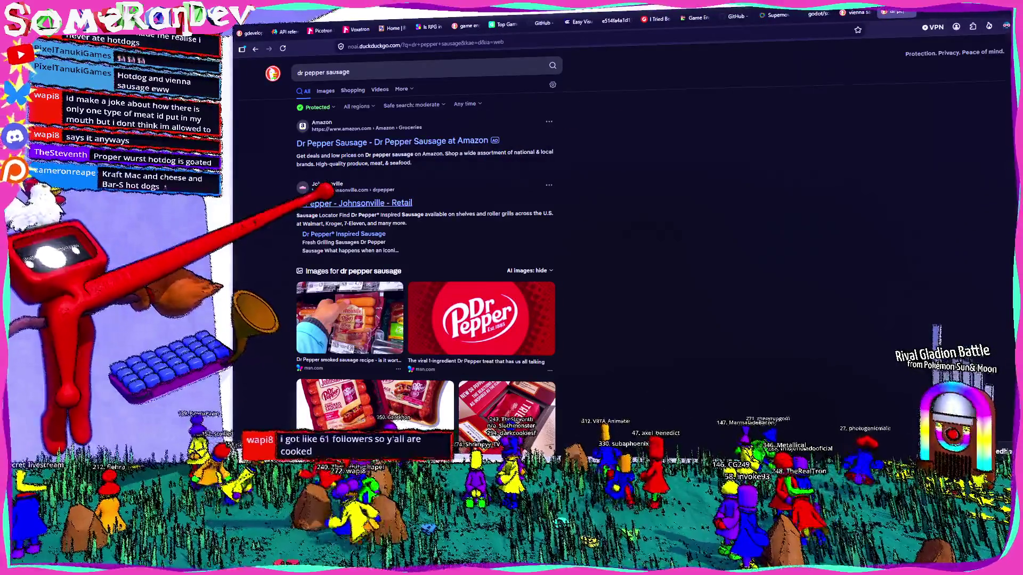
{"action": "scroll", "coordinate": [426, 240], "scroll_direction": "down", "scroll_amount": 3}
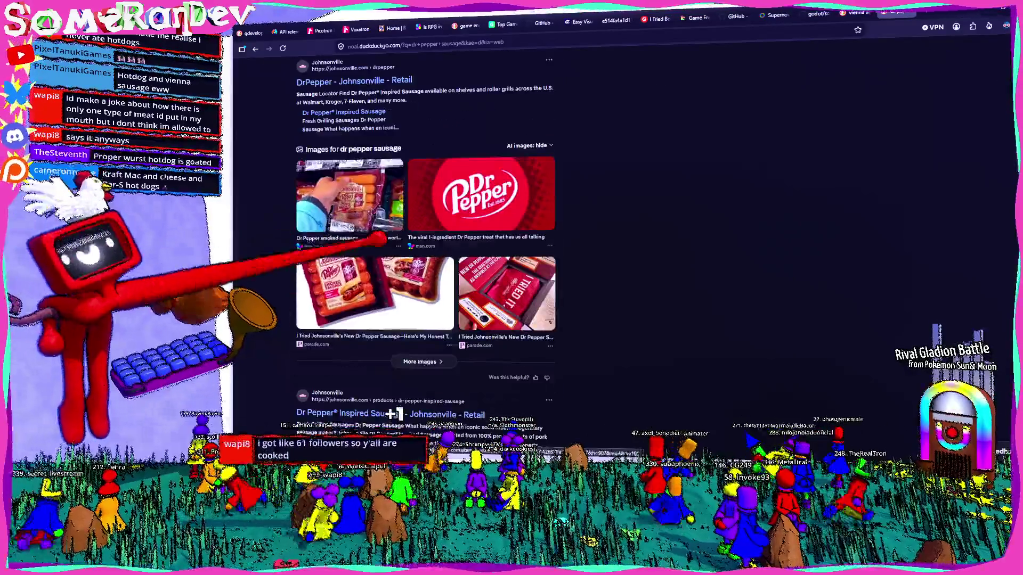
{"action": "left_click", "coordinate": [368, 299]}
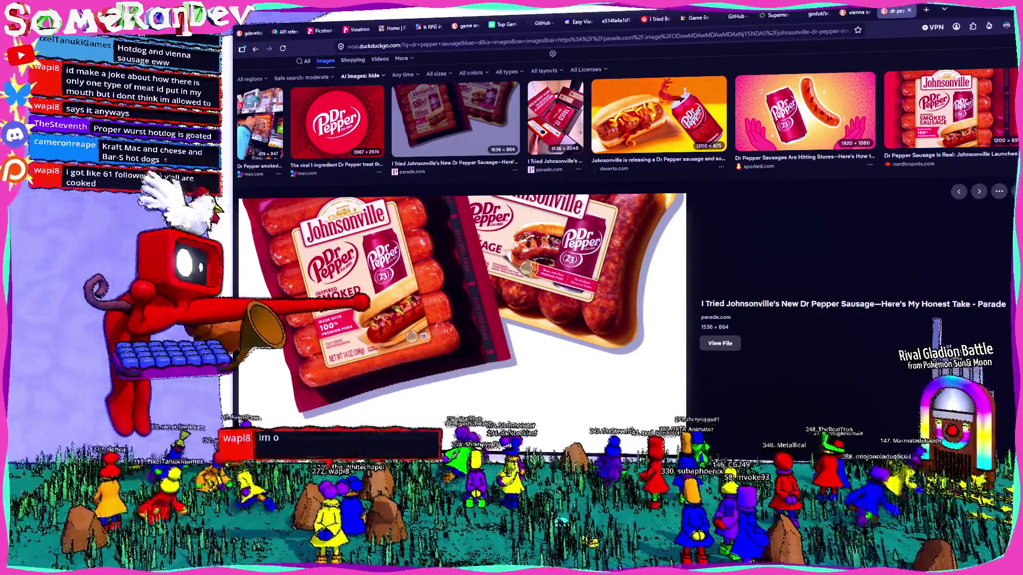
{"action": "scroll", "coordinate": [612, 213], "scroll_direction": "up", "scroll_amount": 1}
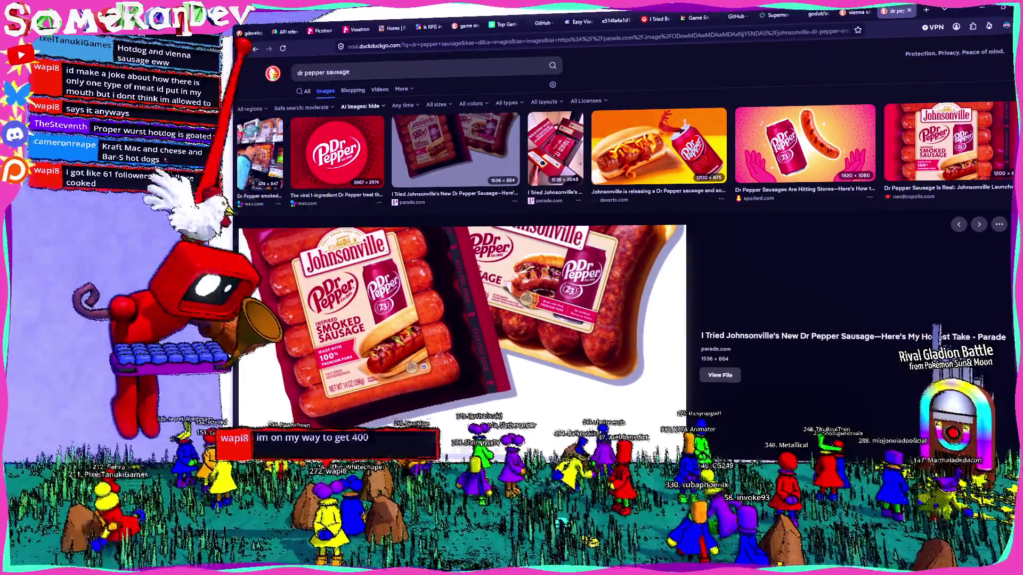
{"action": "key", "text": "alt+Left"}
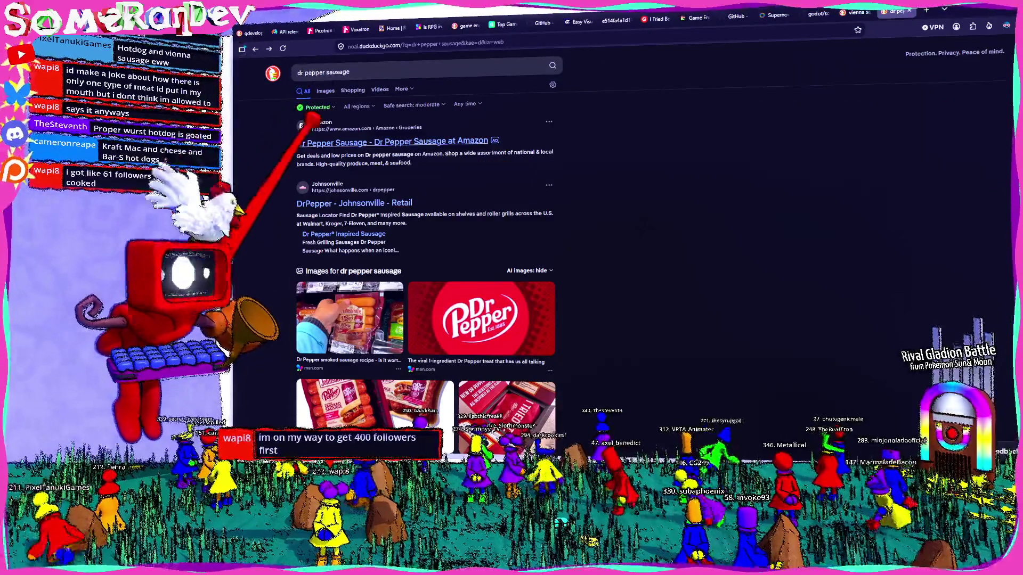
{"action": "scroll", "coordinate": [426, 240], "scroll_direction": "down", "scroll_amount": 5}
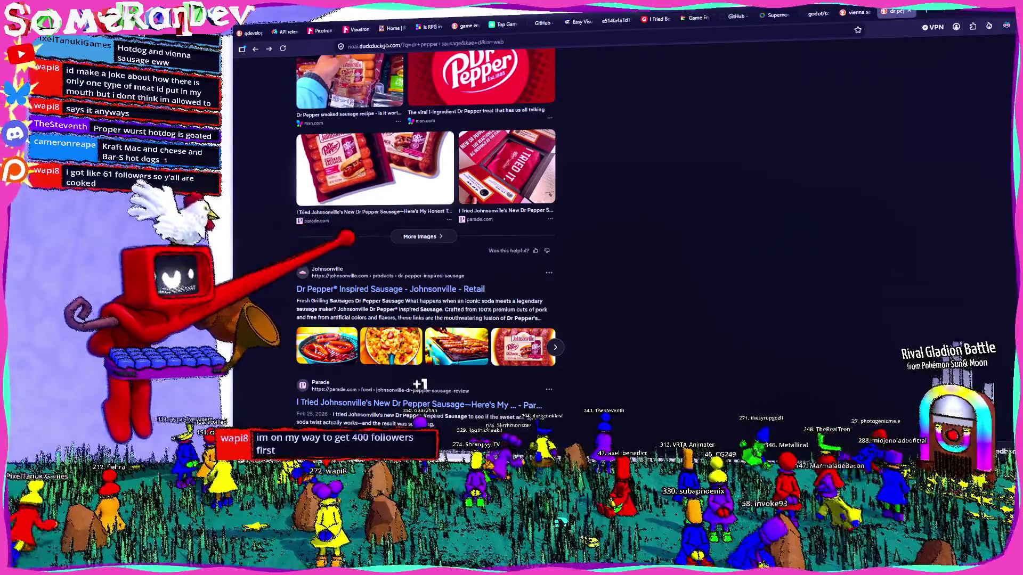
{"action": "scroll", "coordinate": [426, 240], "scroll_direction": "up", "scroll_amount": 5}
{"action": "left_click", "coordinate": [328, 139]}
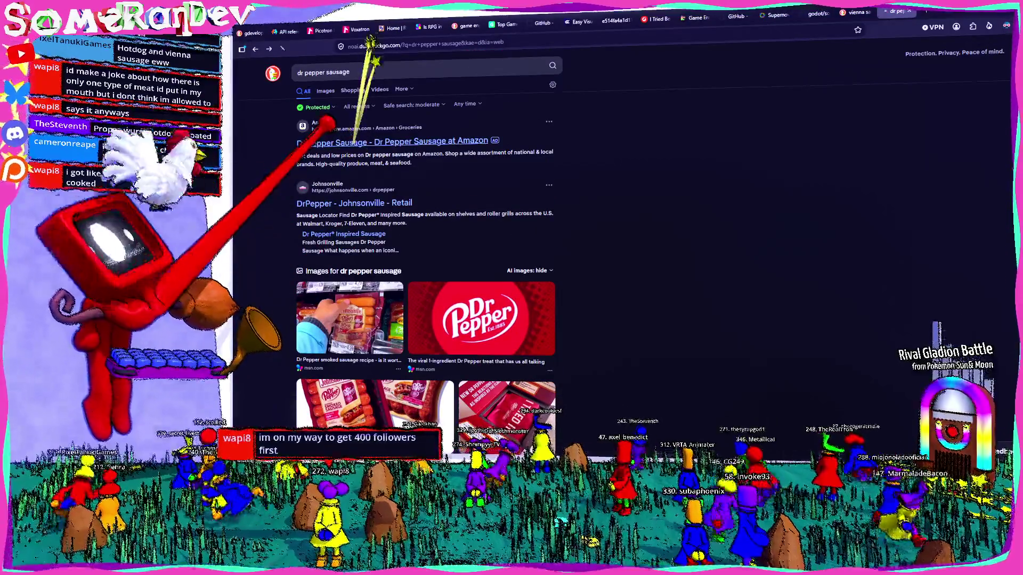
{"action": "key", "text": "alt+Tab"}
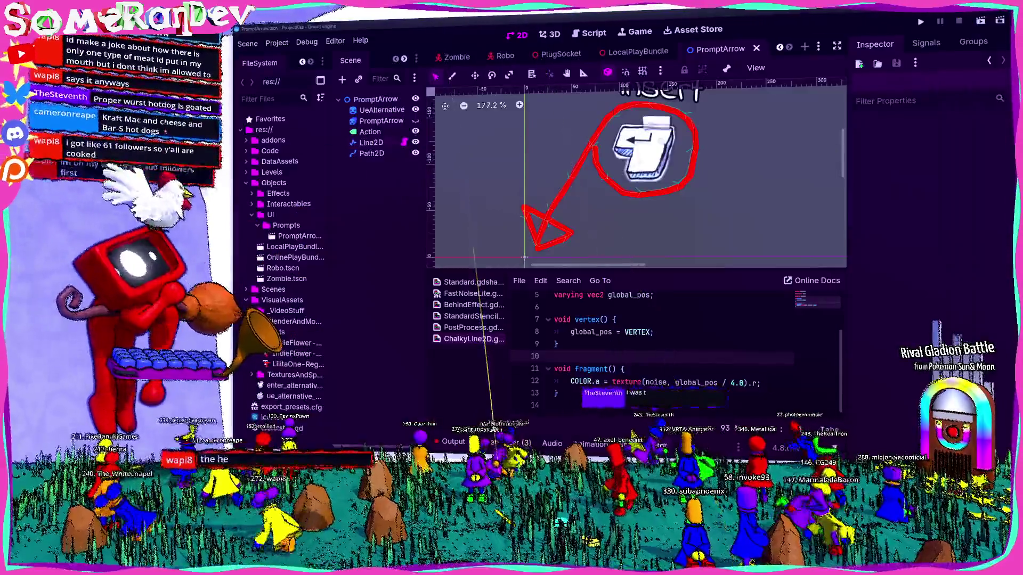
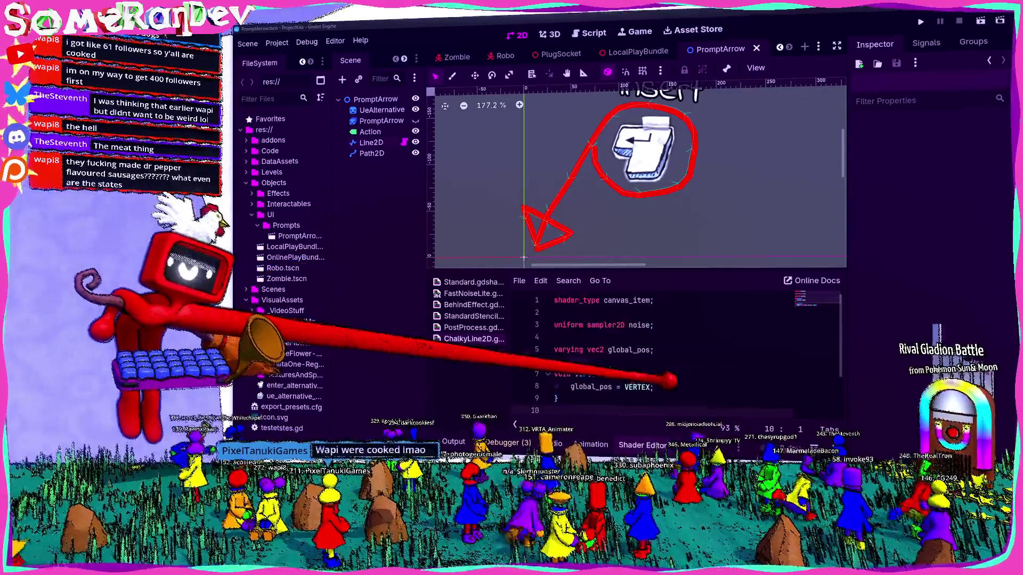
Add ': repeat_enable' to the line-3 noise uniform, then show Line2D's shader parameters.
{"action": "scroll", "coordinate": [574, 205], "scroll_direction": "up", "scroll_amount": 2}
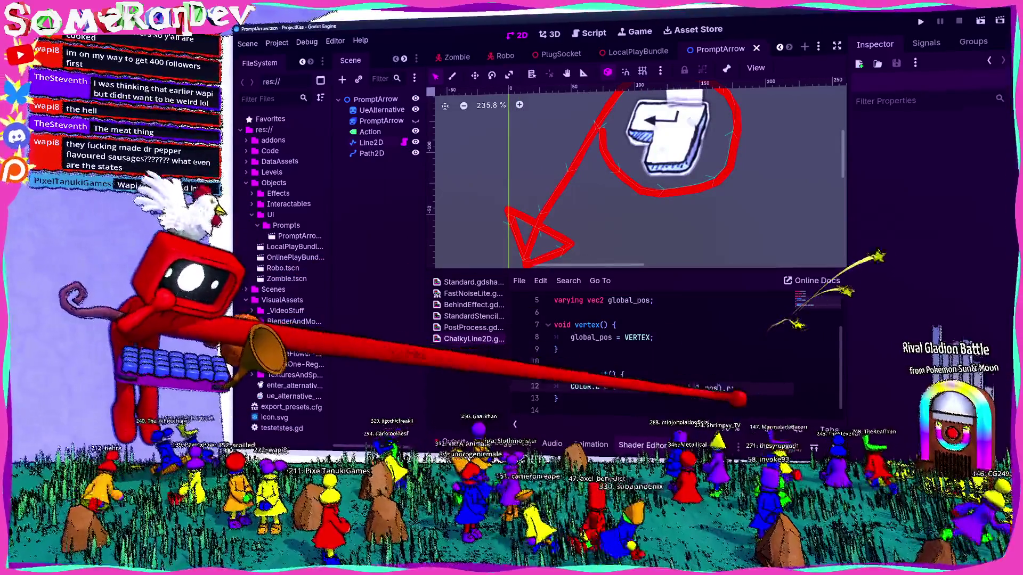
{"action": "scroll", "coordinate": [671, 351], "scroll_direction": "up", "scroll_amount": 2}
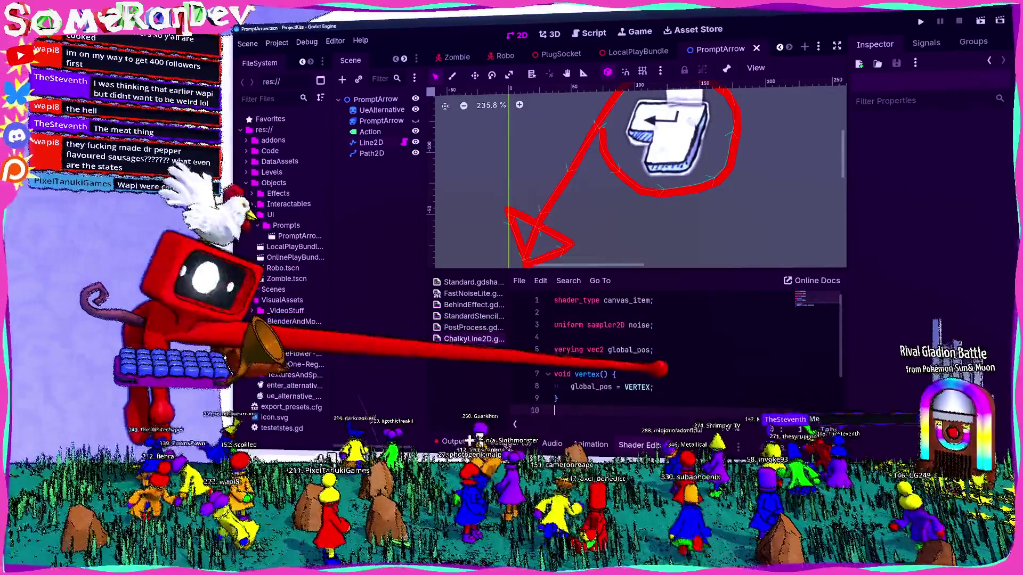
{"action": "left_click", "coordinate": [652, 324]}
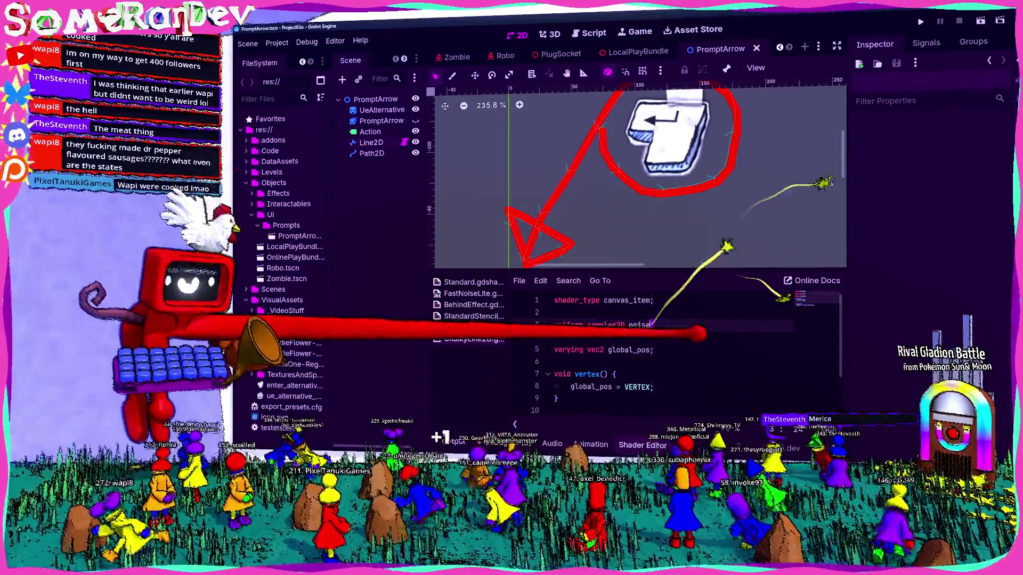
{"action": "type", "text": ": repeat"}
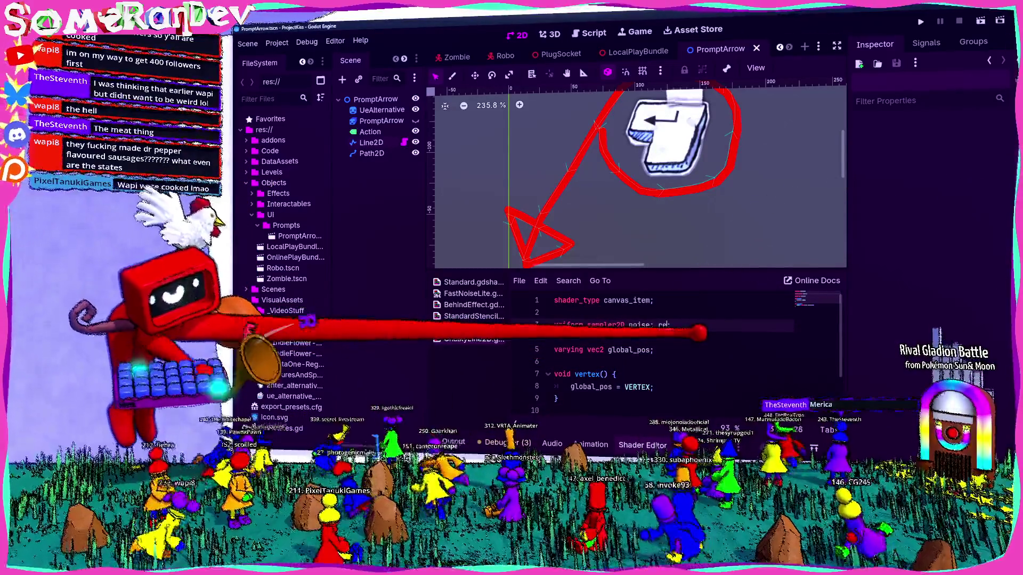
{"action": "key", "text": "Down"}
{"action": "key", "text": "Return"}
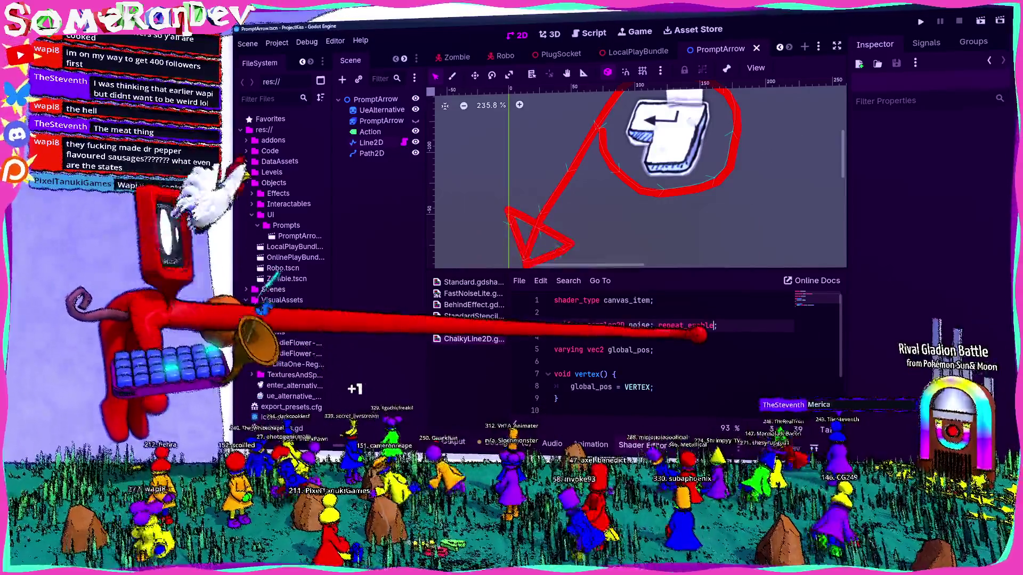
{"action": "type", "text": ";"}
{"action": "left_click", "coordinate": [421, 141]}
{"action": "left_click", "coordinate": [908, 318]}
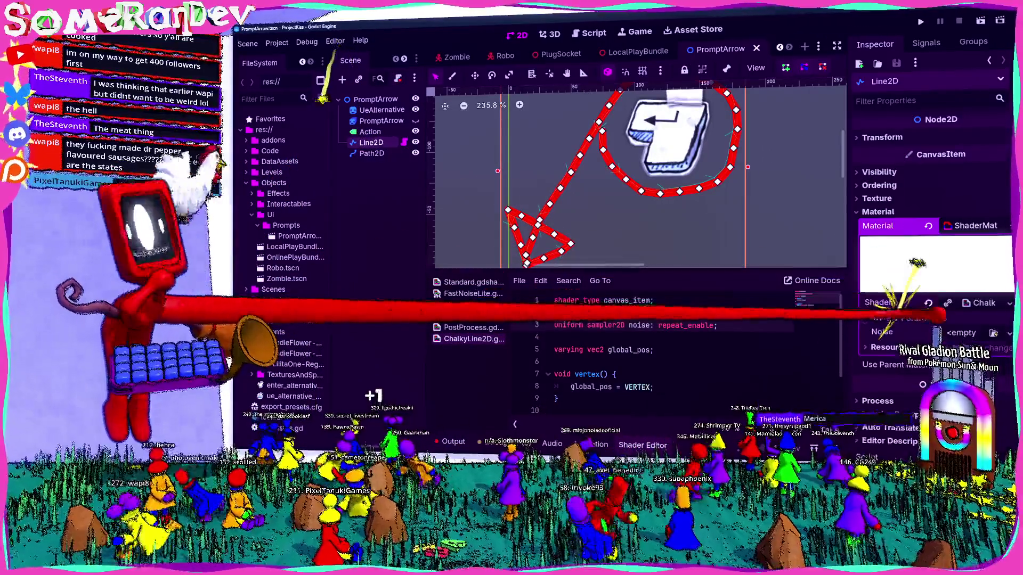
Give the Noise parameter a new NoiseTexture2D using a new FastNoiseLite noise.
{"action": "scroll", "coordinate": [913, 267], "scroll_direction": "down", "scroll_amount": 2}
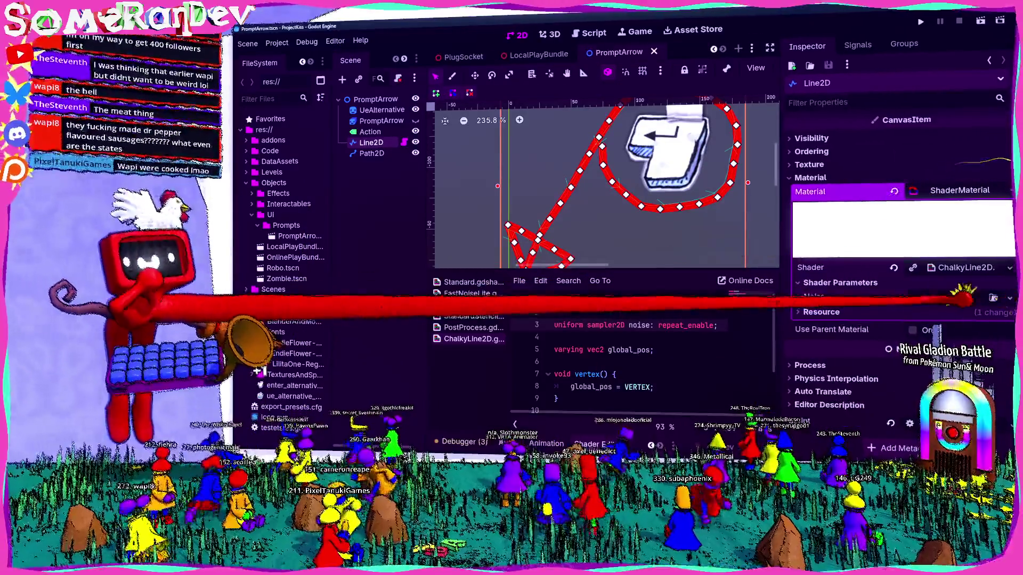
{"action": "left_click", "coordinate": [1009, 297]}
{"action": "left_click", "coordinate": [903, 421]}
{"action": "left_click", "coordinate": [982, 296]}
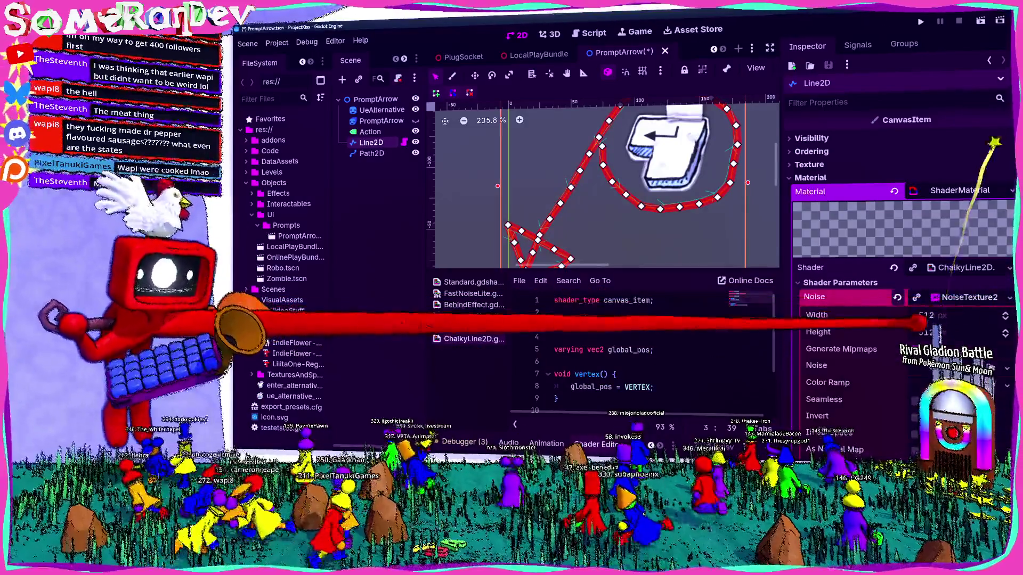
{"action": "scroll", "coordinate": [975, 299], "scroll_direction": "down", "scroll_amount": 2}
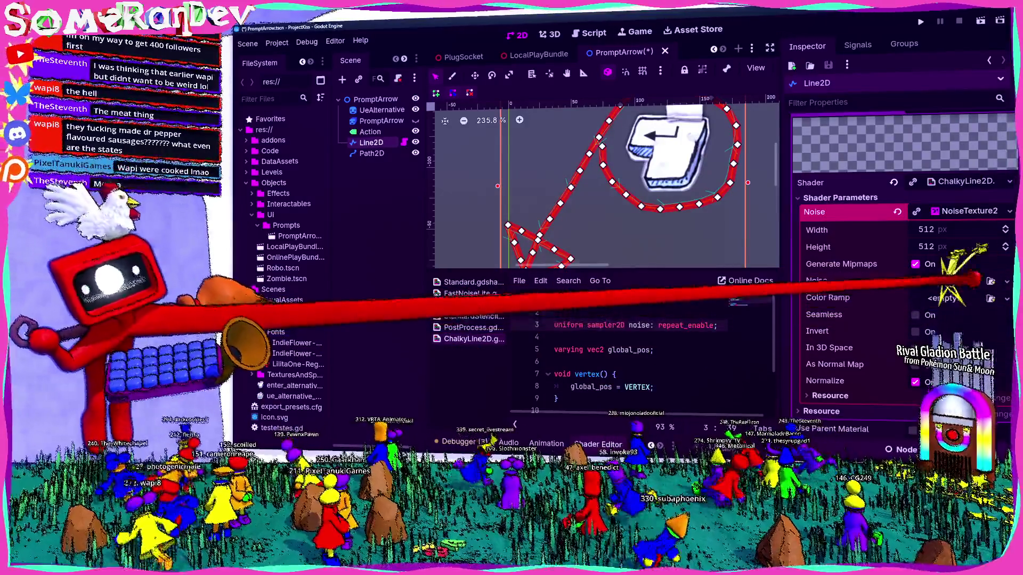
{"action": "left_click", "coordinate": [943, 281]}
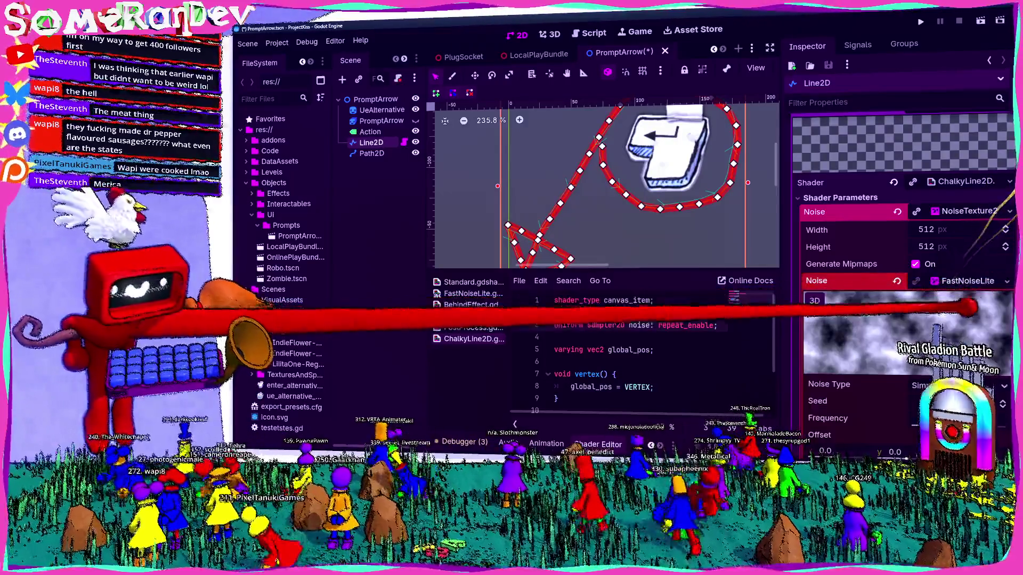
Collapse the Fractal settings and lower the noise frequency to 0.0086.
{"action": "scroll", "coordinate": [938, 335], "scroll_direction": "down", "scroll_amount": 3}
{"action": "scroll", "coordinate": [940, 335], "scroll_direction": "down", "scroll_amount": 2}
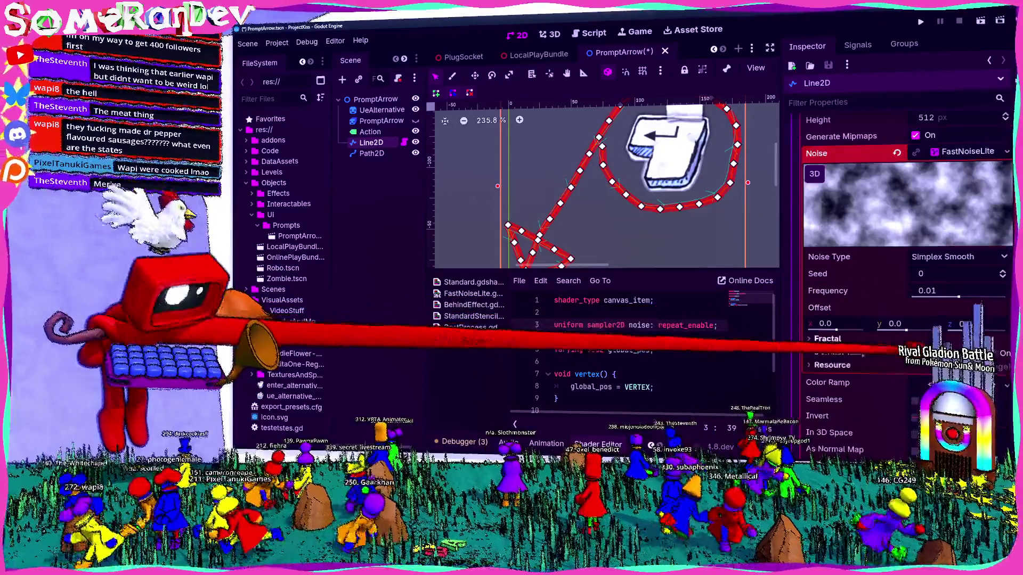
{"action": "left_click", "coordinate": [959, 353]}
{"action": "left_click", "coordinate": [954, 368]}
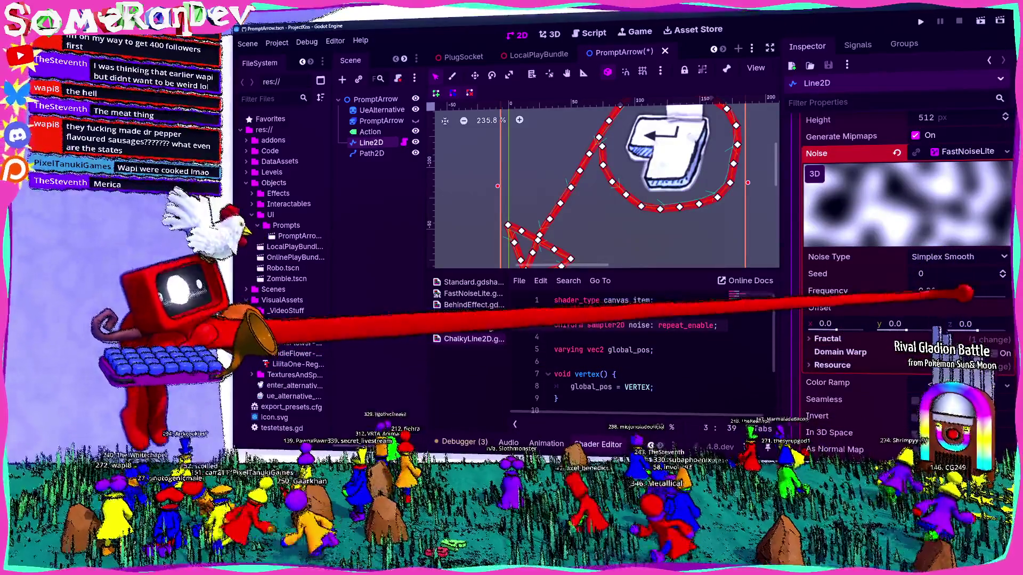
{"action": "mouse_move", "coordinate": [949, 291]}
{"action": "left_mouse_down"}
{"action": "mouse_move", "coordinate": [927, 291]}
{"action": "mouse_move", "coordinate": [986, 297]}
{"action": "mouse_move", "coordinate": [958, 291]}
{"action": "left_mouse_up"}
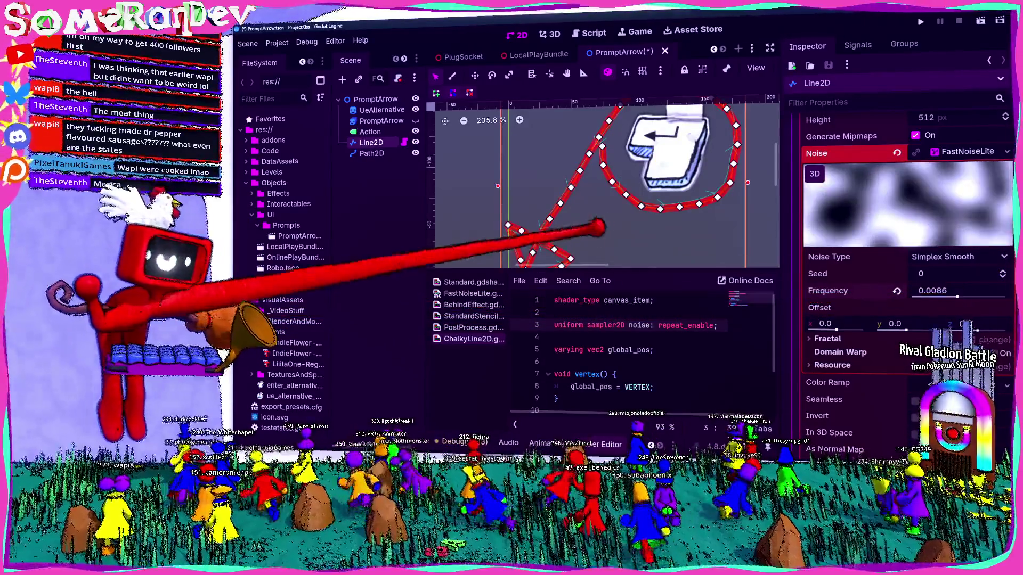
Set the noise texture's width and height to 64 px.
{"action": "scroll", "coordinate": [492, 196], "scroll_direction": "up", "scroll_amount": 3}
{"action": "scroll", "coordinate": [600, 206], "scroll_direction": "up", "scroll_amount": 4}
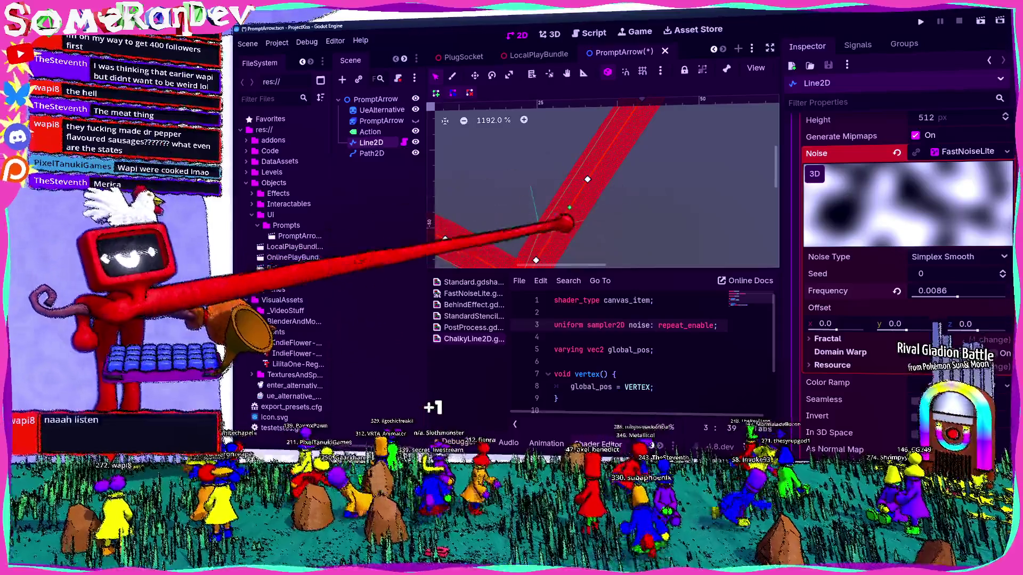
{"action": "scroll", "coordinate": [542, 222], "scroll_direction": "up", "scroll_amount": 6}
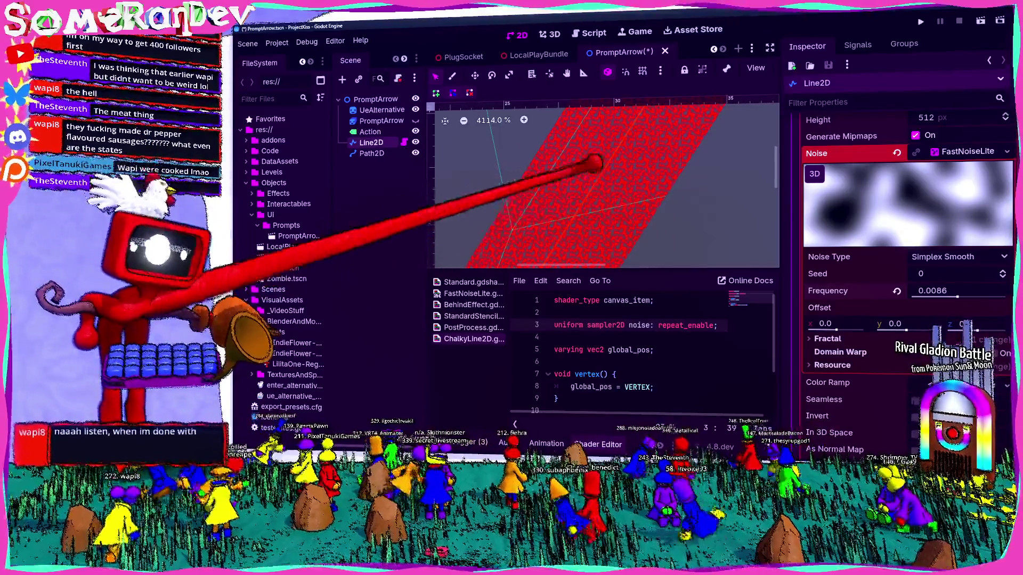
{"action": "left_click", "coordinate": [965, 152]}
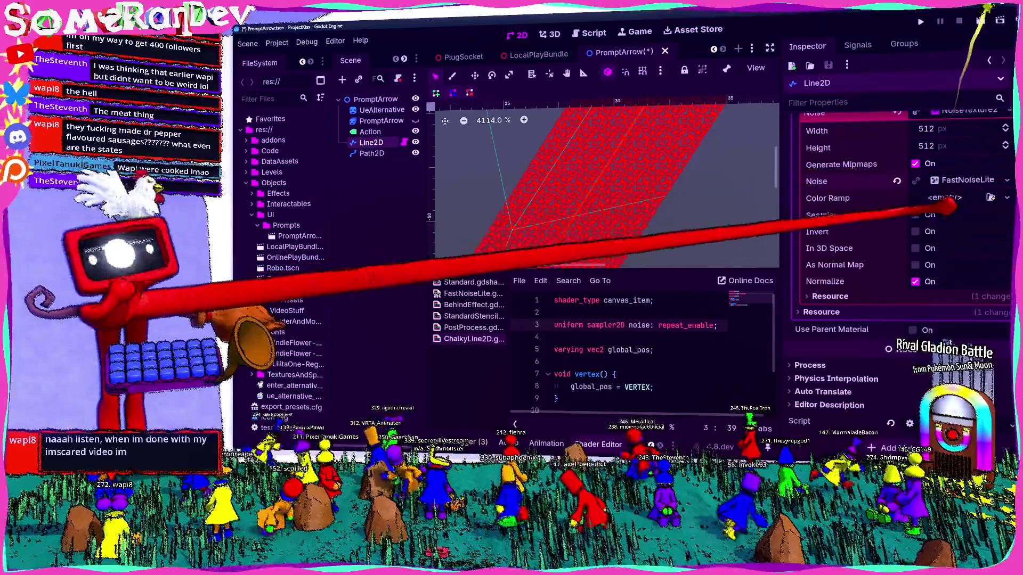
{"action": "scroll", "coordinate": [956, 207], "scroll_direction": "up", "scroll_amount": 3}
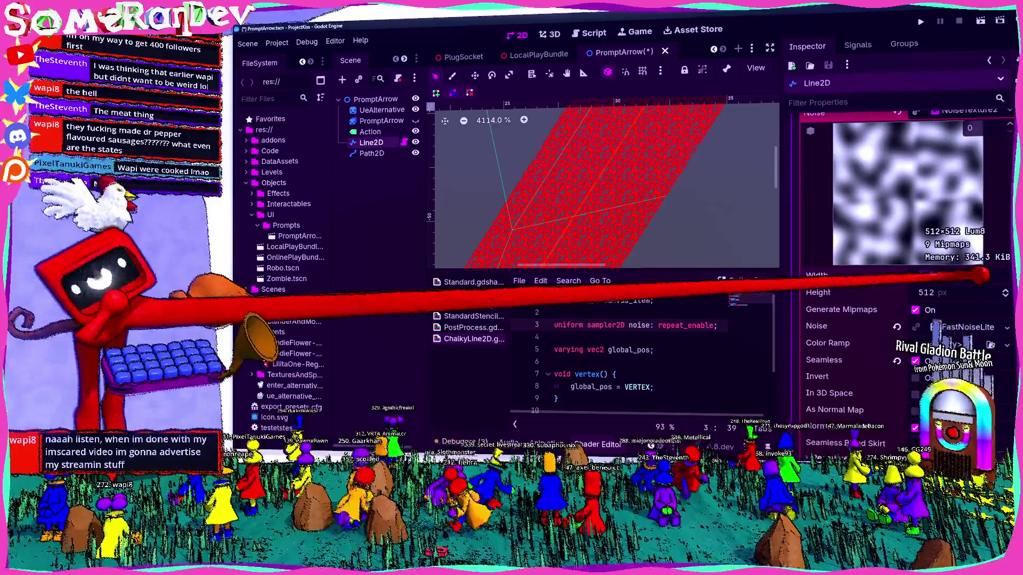
{"action": "key", "text": "Tab"}
{"action": "type", "text": "64"}
{"action": "key", "text": "Return"}
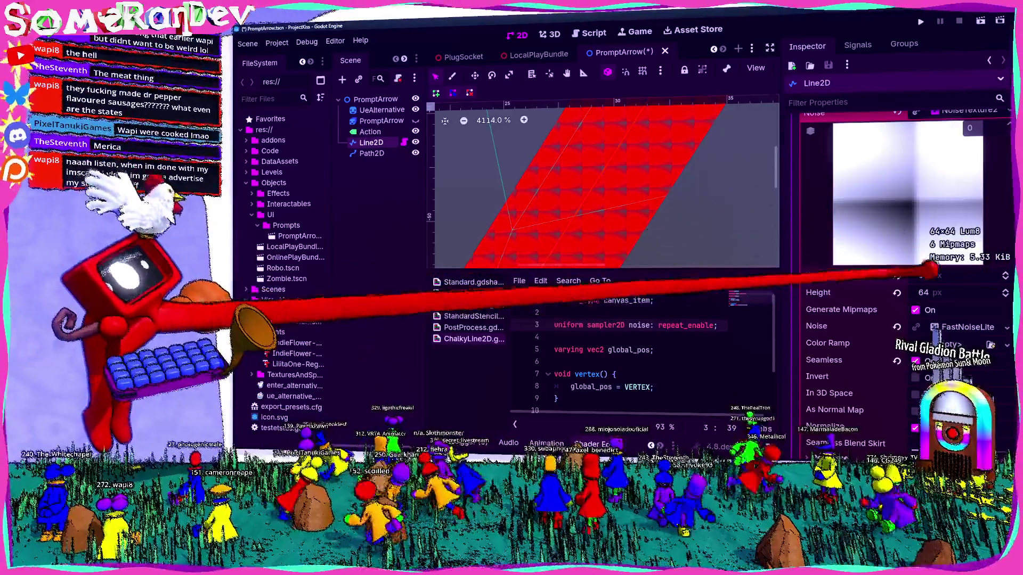
{"action": "scroll", "coordinate": [954, 319], "scroll_direction": "down", "scroll_amount": 2}
{"action": "left_click", "coordinate": [964, 284]}
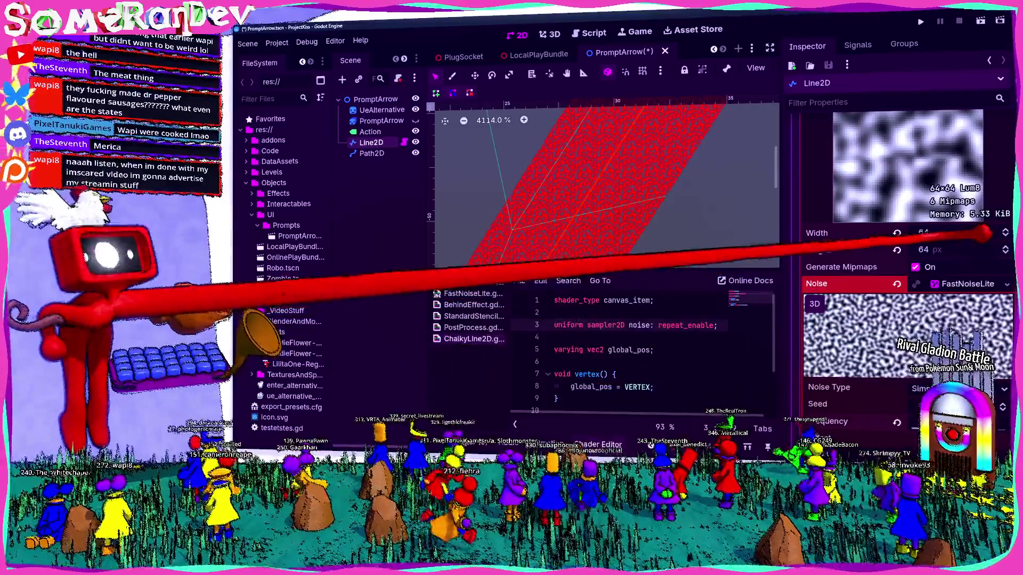
{"action": "scroll", "coordinate": [644, 358], "scroll_direction": "down", "scroll_amount": 2}
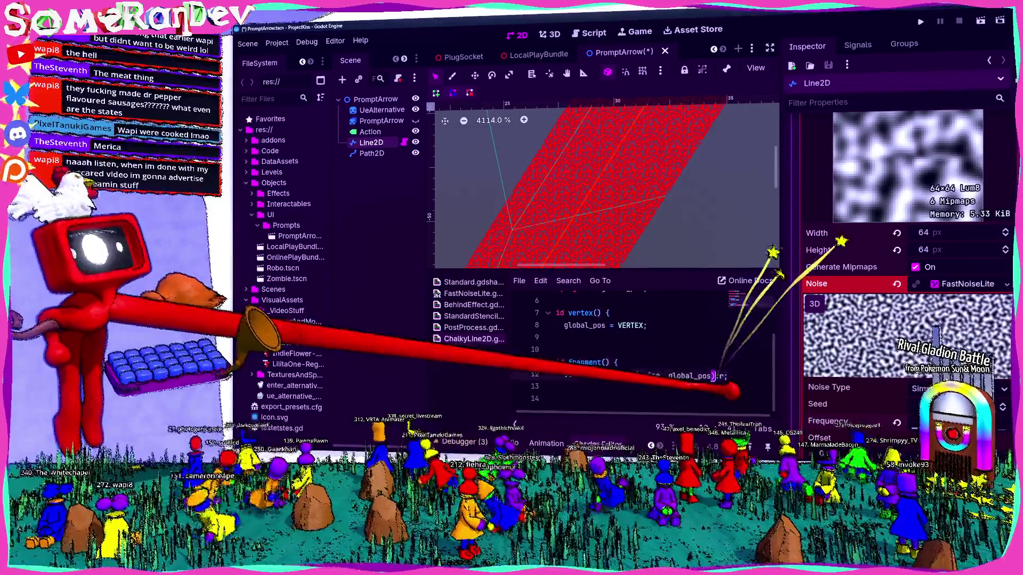
{"action": "type", "text": "* 5.0"}
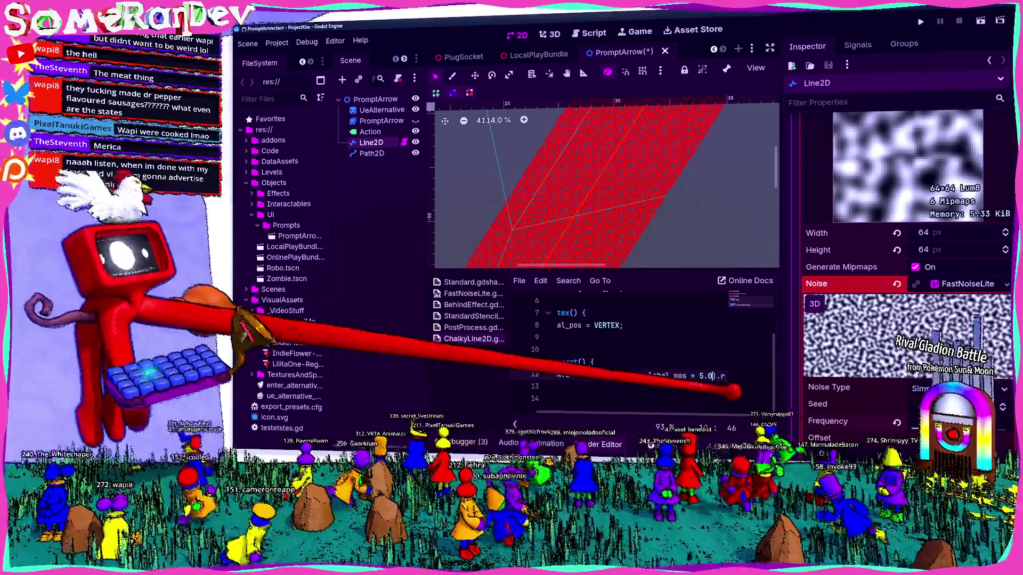
{"action": "key", "text": "ctrl+s"}
{"action": "double_click", "coordinate": [692, 375]}
{"action": "type", "text": "/"}
{"action": "scroll", "coordinate": [653, 198], "scroll_direction": "down", "scroll_amount": 3}
{"action": "scroll", "coordinate": [653, 198], "scroll_direction": "down", "scroll_amount": 12}
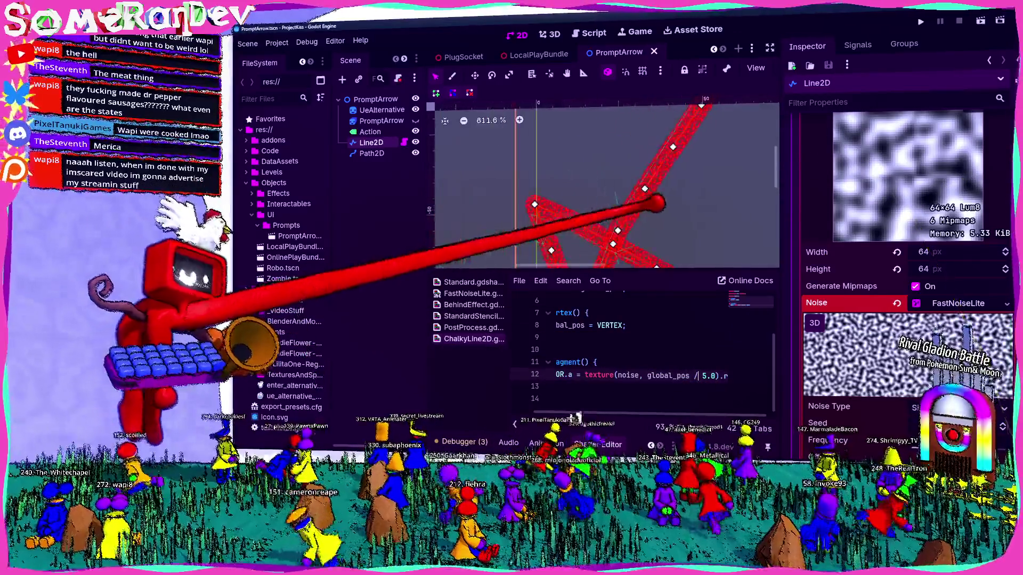
{"action": "scroll", "coordinate": [653, 198], "scroll_direction": "up", "scroll_amount": 1}
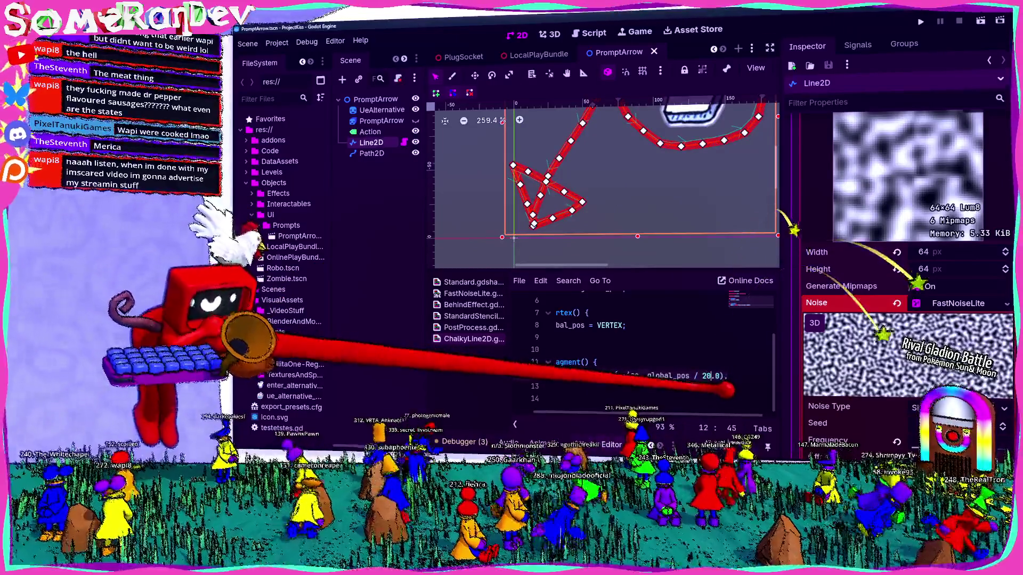
{"action": "scroll", "coordinate": [634, 136], "scroll_direction": "down", "scroll_amount": 2}
{"action": "scroll", "coordinate": [633, 136], "scroll_direction": "up", "scroll_amount": 6}
{"action": "left_click", "coordinate": [586, 168]}
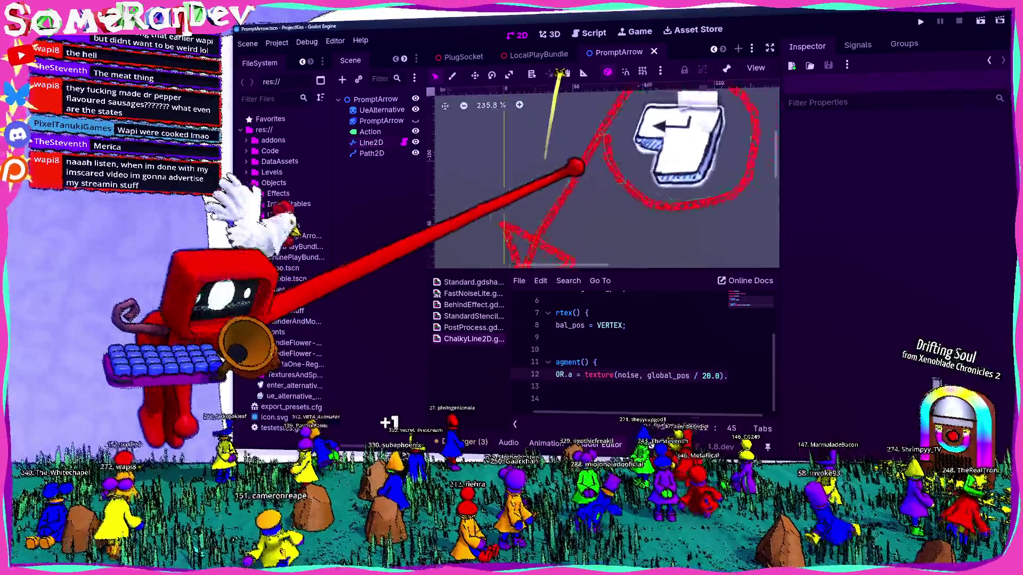
{"action": "scroll", "coordinate": [682, 146], "scroll_direction": "up", "scroll_amount": 3}
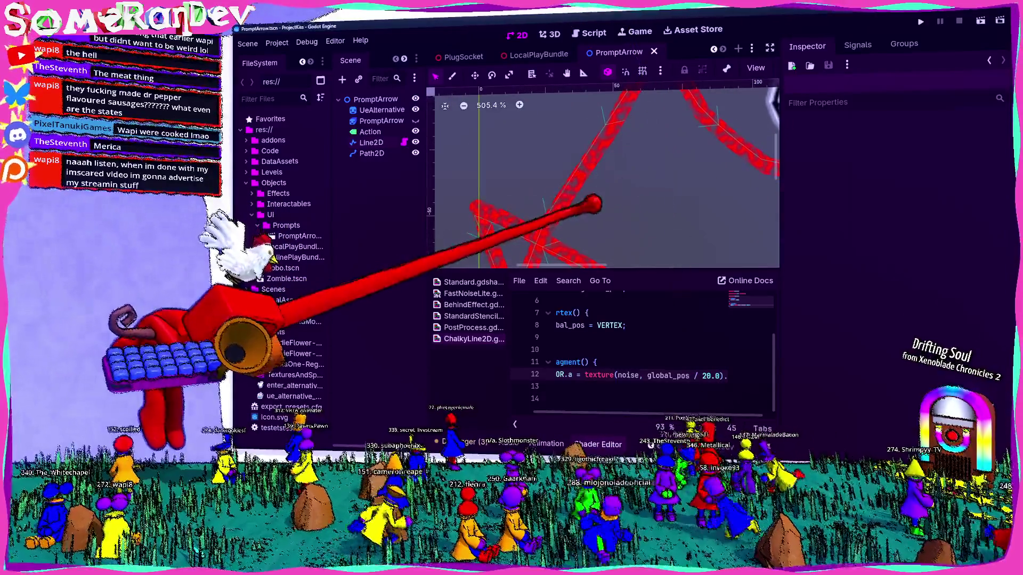
{"action": "left_click_drag", "start_coordinate": [583, 220], "coordinate": [647, 173]}
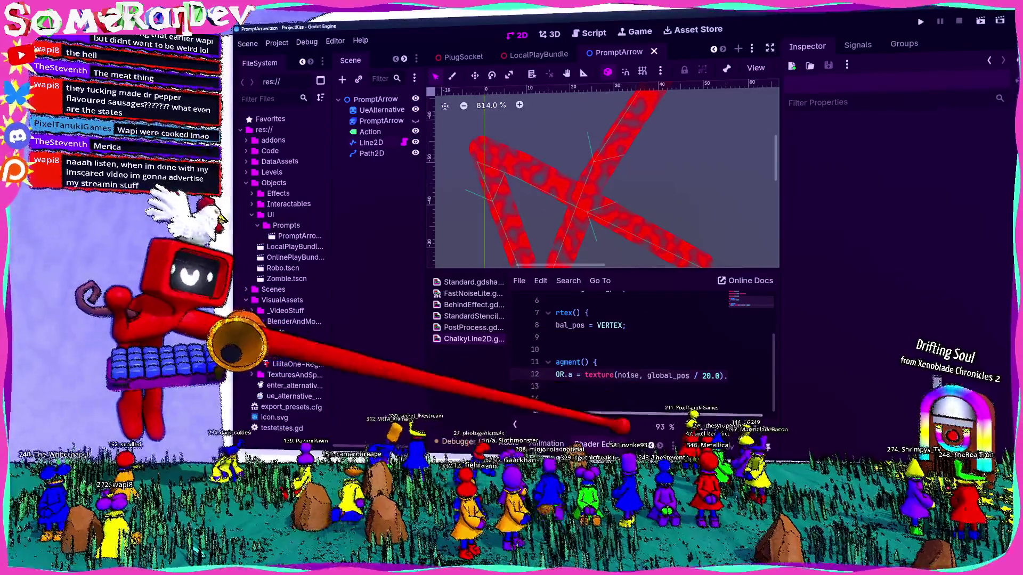
{"action": "left_click", "coordinate": [729, 375]}
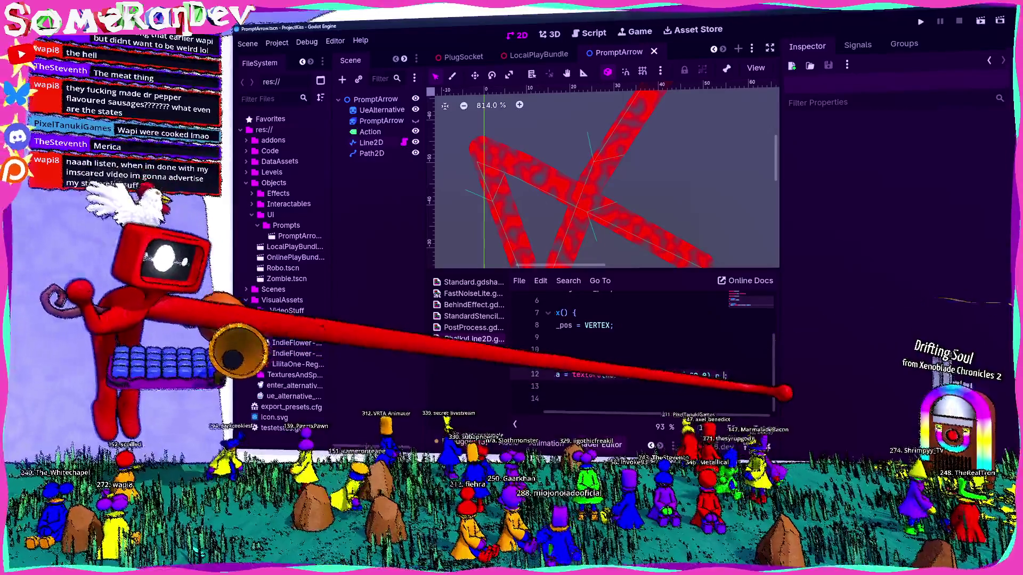
{"action": "type", "text": "> 0.5 ? 1"}
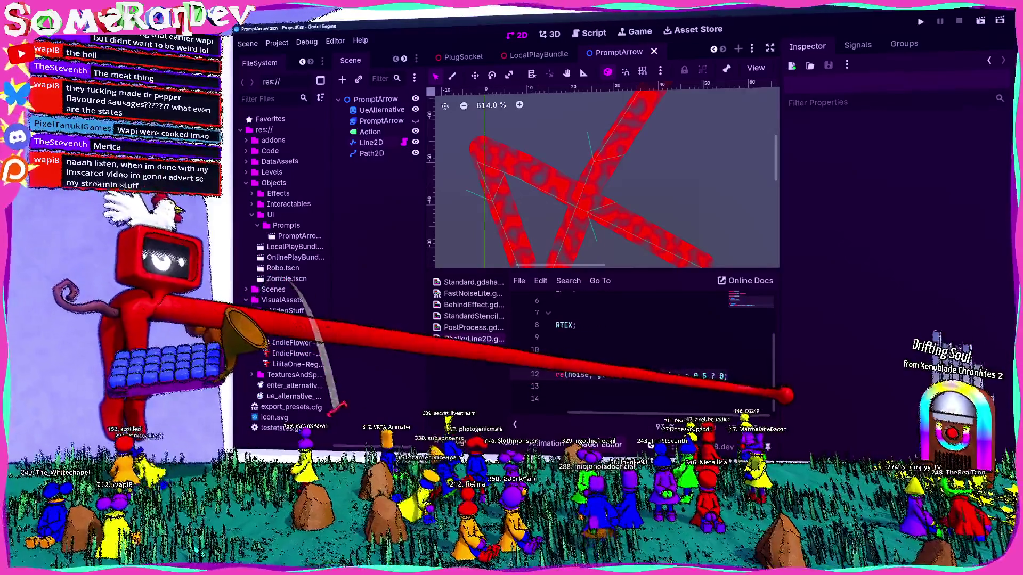
{"action": "type", "text": ".0 : 0"}
{"action": "type", "text": ".0"}
{"action": "key", "text": "ctrl+s"}
{"action": "scroll", "coordinate": [639, 213], "scroll_direction": "down", "scroll_amount": 10}
{"action": "scroll", "coordinate": [659, 181], "scroll_direction": "up", "scroll_amount": 2}
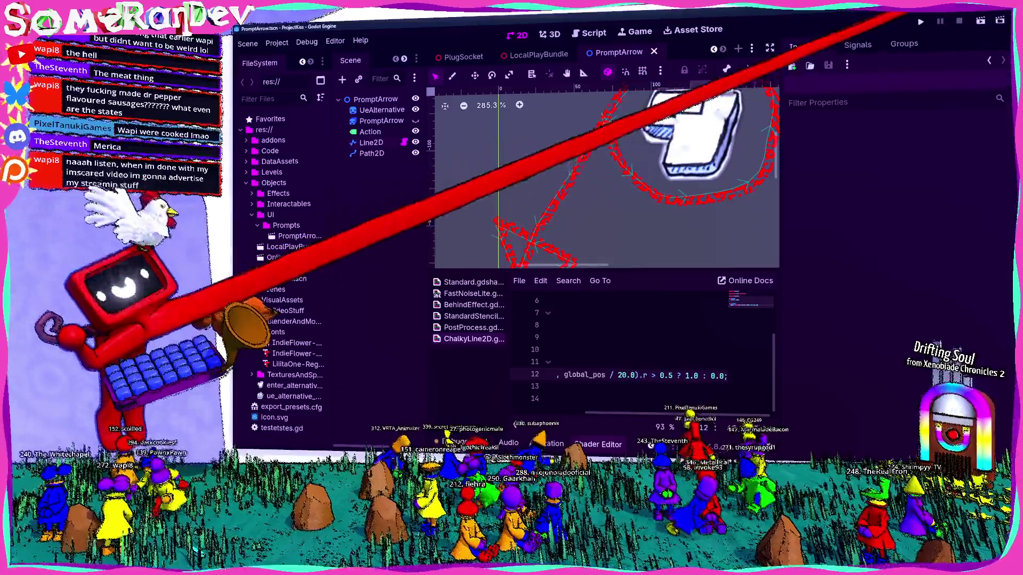
{"action": "left_click", "coordinate": [920, 21]}
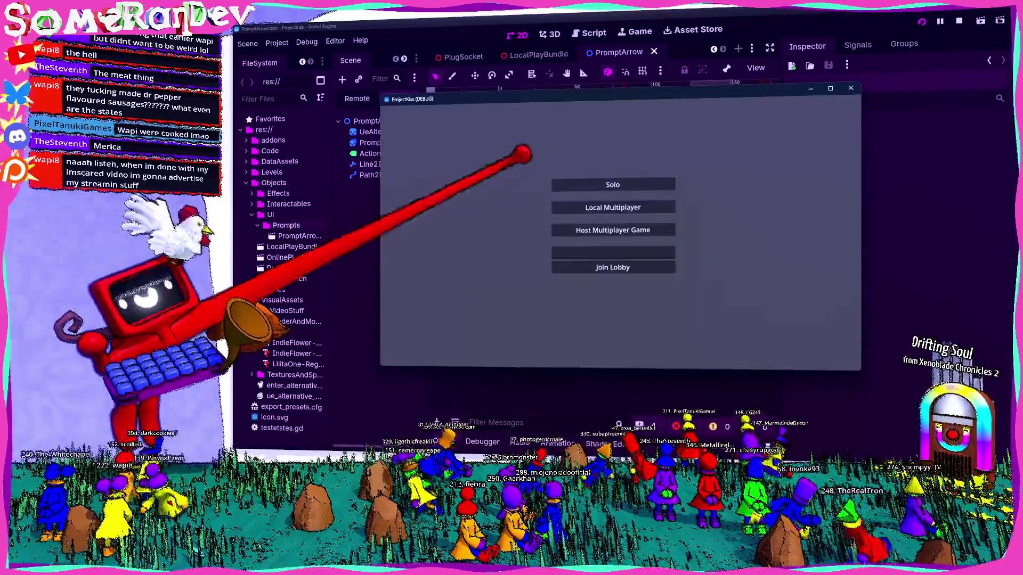
Start a Solo match, maximize the game window, then restore it to reveal the editor.
{"action": "key", "text": "Return"}
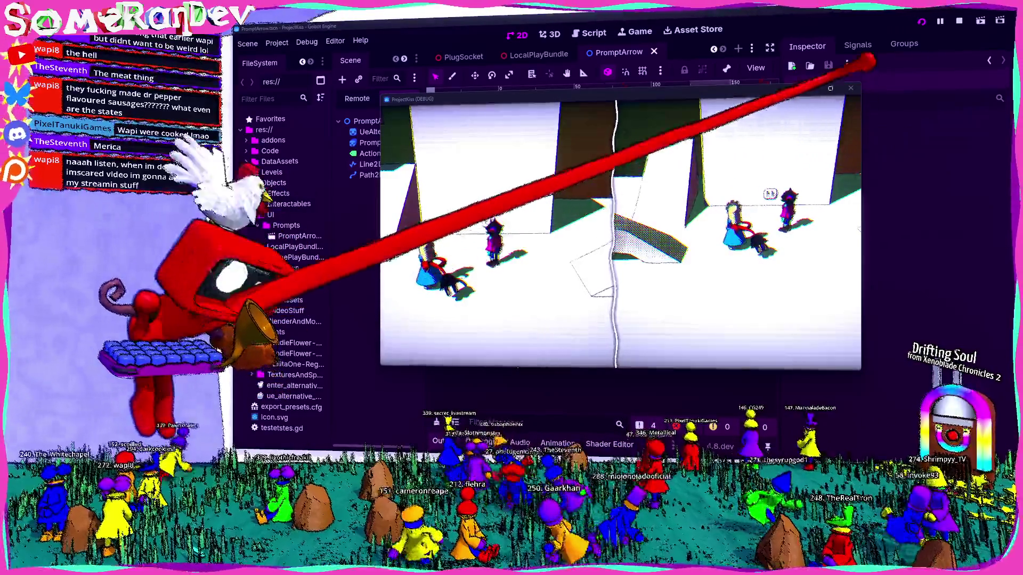
{"action": "key", "text": "super+Up"}
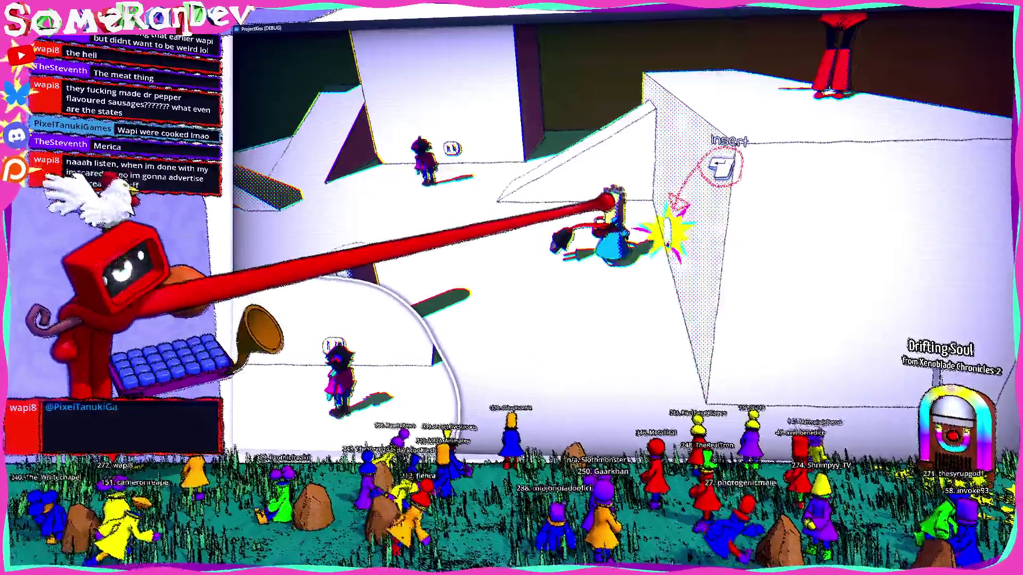
{"action": "left_click_drag", "start_coordinate": [476, 28], "coordinate": [476, 166]}
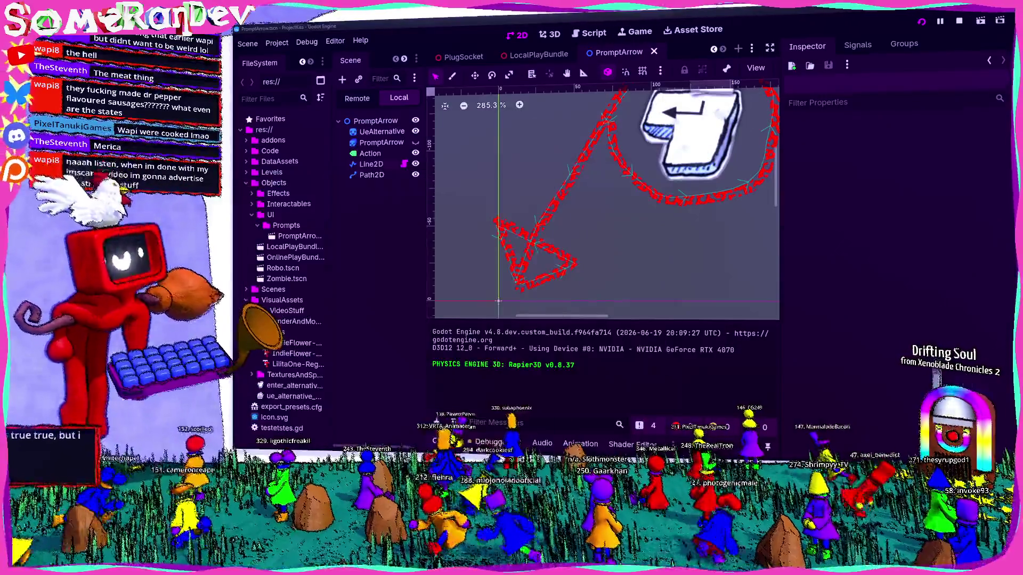
Stop the game, enlarge the Shader Editor, and open Line2D's testestes.gd script.
{"action": "key", "text": "F8"}
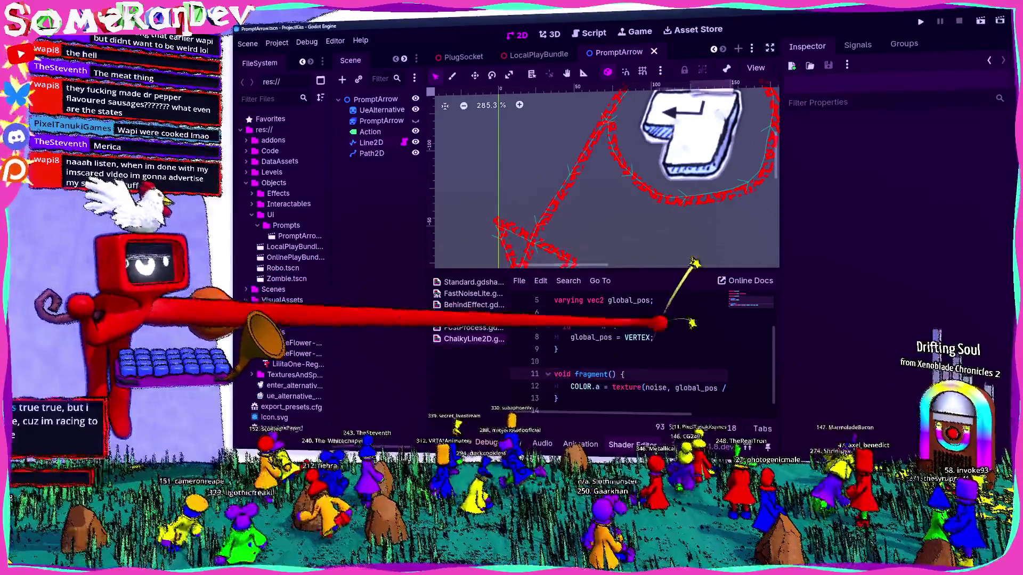
{"action": "left_click_drag", "start_coordinate": [655, 270], "coordinate": [652, 242]}
{"action": "scroll", "coordinate": [634, 202], "scroll_direction": "down", "scroll_amount": 4}
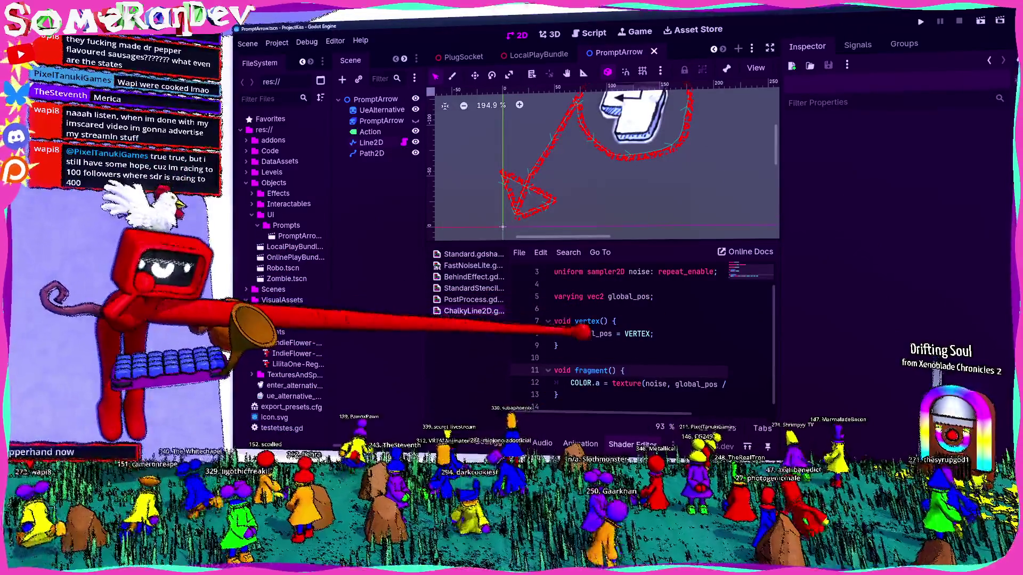
{"action": "scroll", "coordinate": [533, 117], "scroll_direction": "up", "scroll_amount": 3}
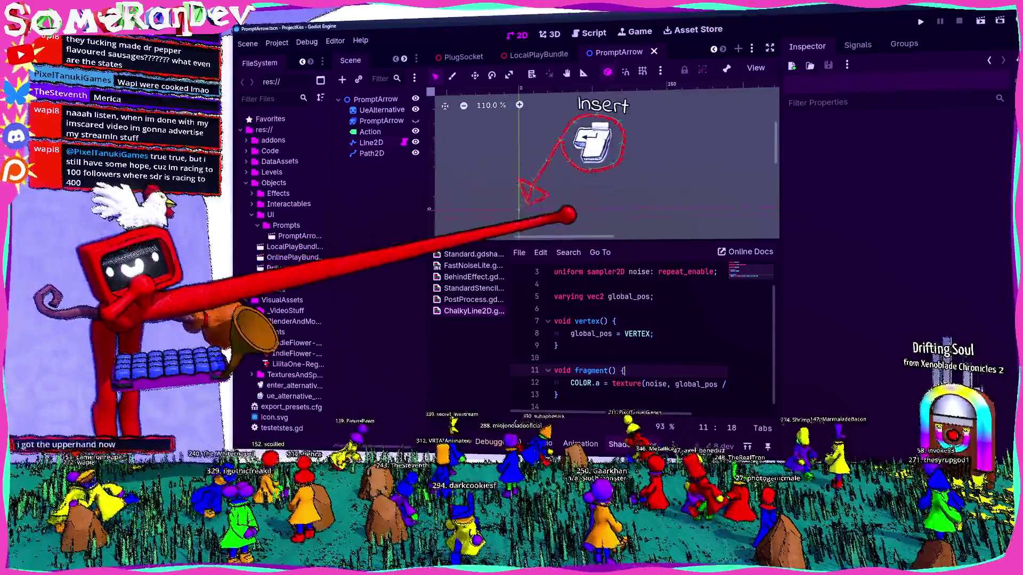
{"action": "scroll", "coordinate": [588, 182], "scroll_direction": "down", "scroll_amount": 5}
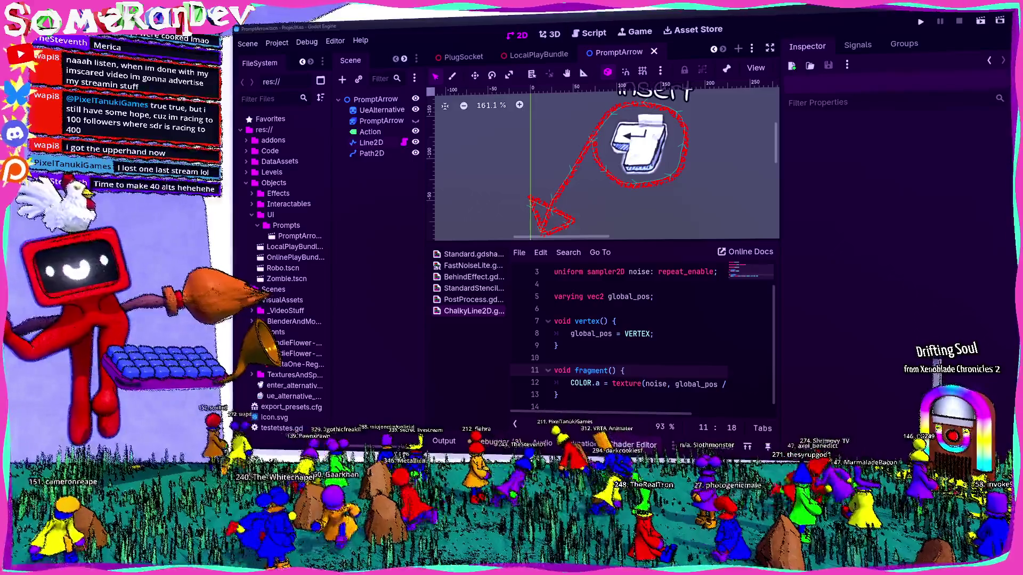
{"action": "scroll", "coordinate": [639, 341], "scroll_direction": "down", "scroll_amount": 1}
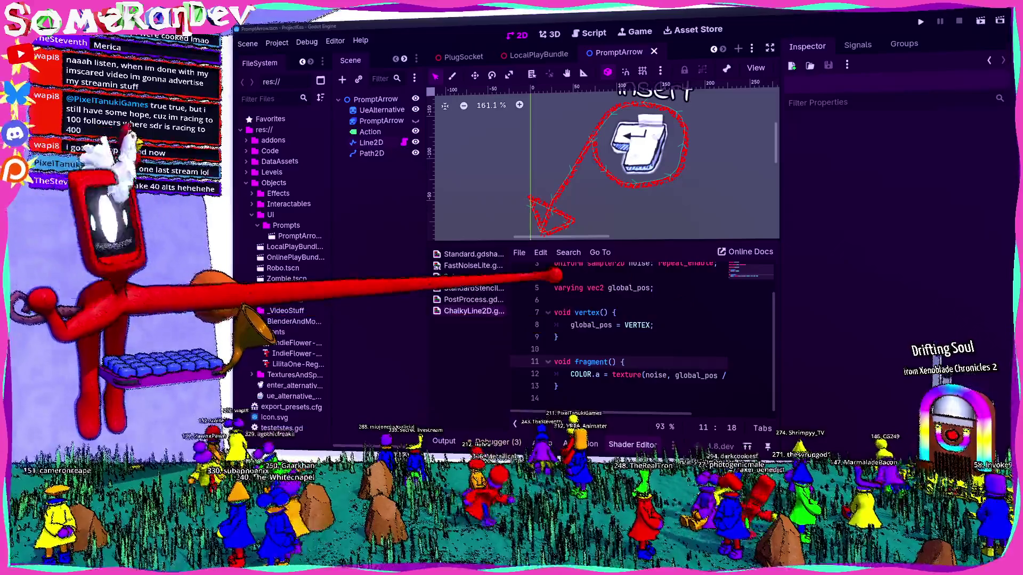
{"action": "scroll", "coordinate": [548, 213], "scroll_direction": "up", "scroll_amount": 2}
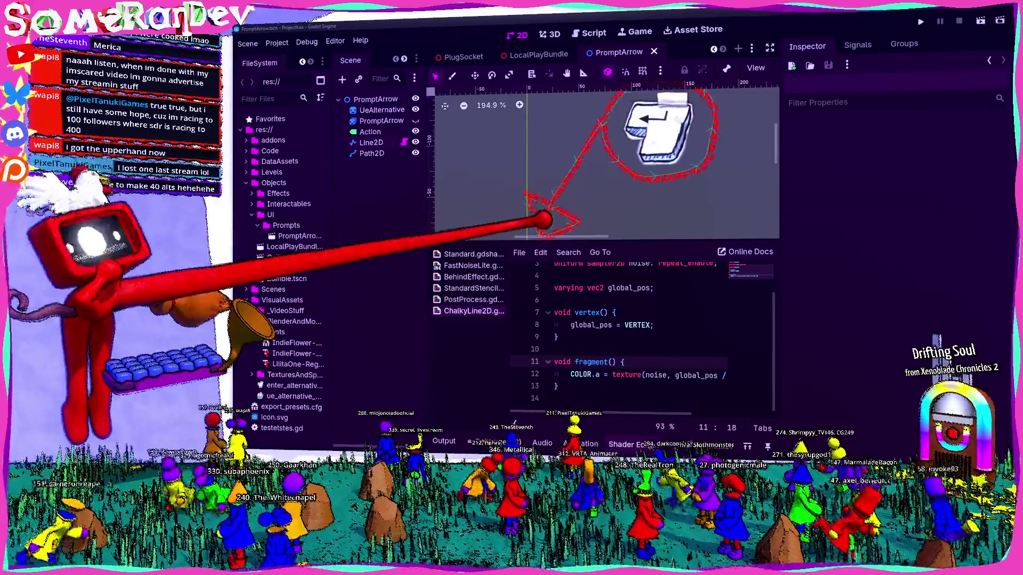
{"action": "scroll", "coordinate": [527, 182], "scroll_direction": "down", "scroll_amount": 5}
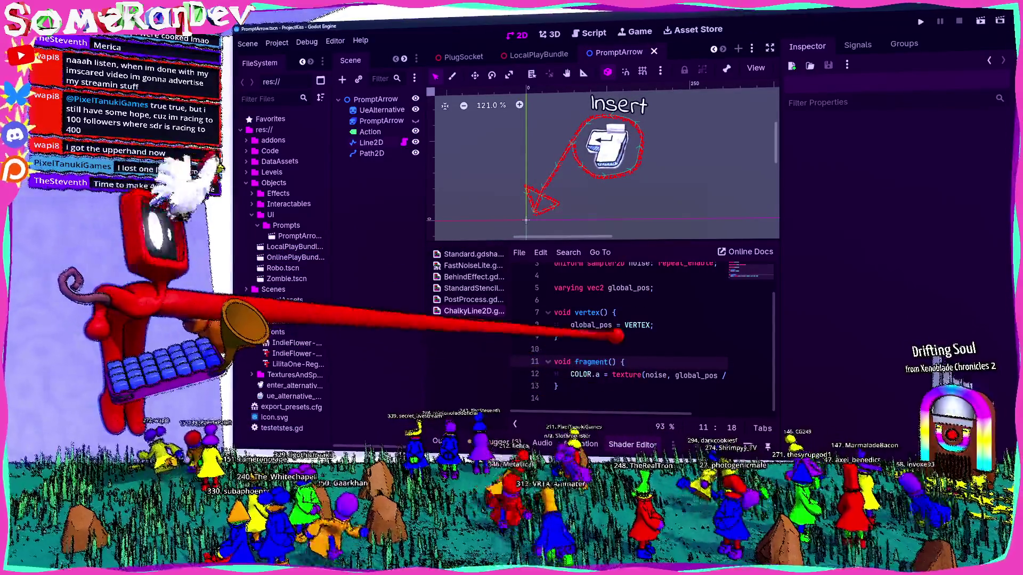
{"action": "scroll", "coordinate": [639, 331], "scroll_direction": "right", "scroll_amount": 4}
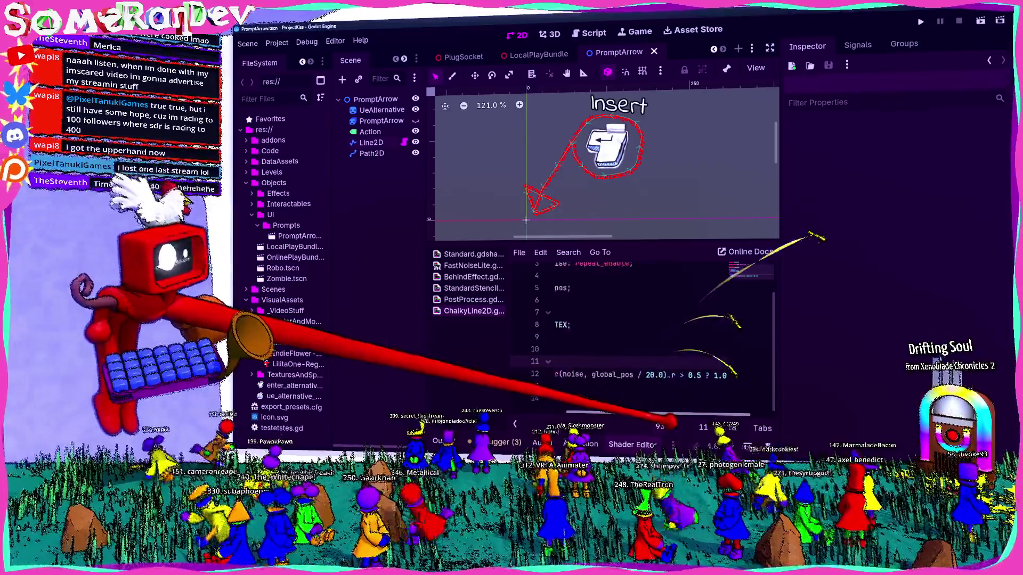
{"action": "scroll", "coordinate": [639, 330], "scroll_direction": "left", "scroll_amount": 4}
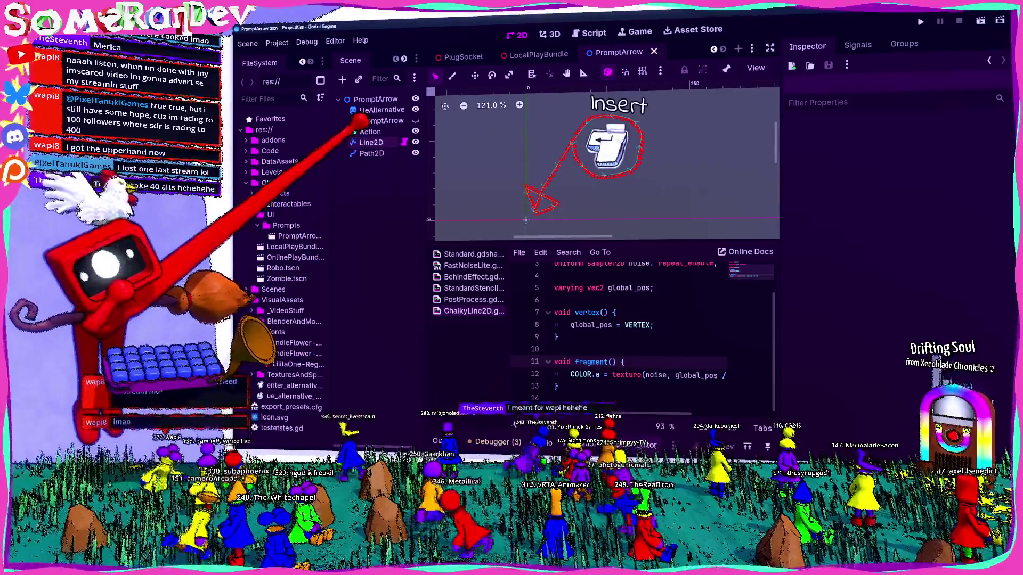
{"action": "left_click", "coordinate": [404, 141]}
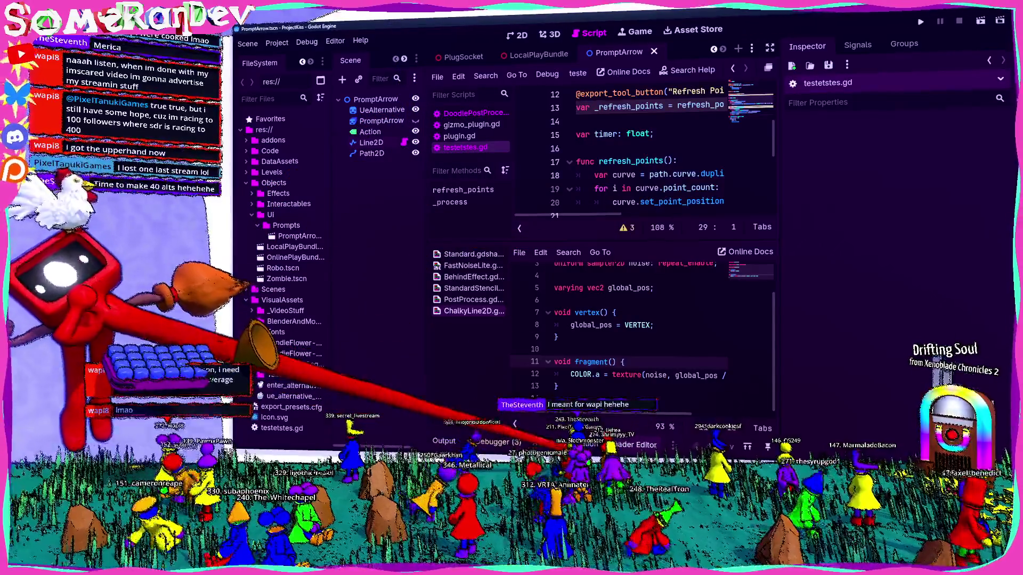
{"action": "left_click", "coordinate": [770, 48]}
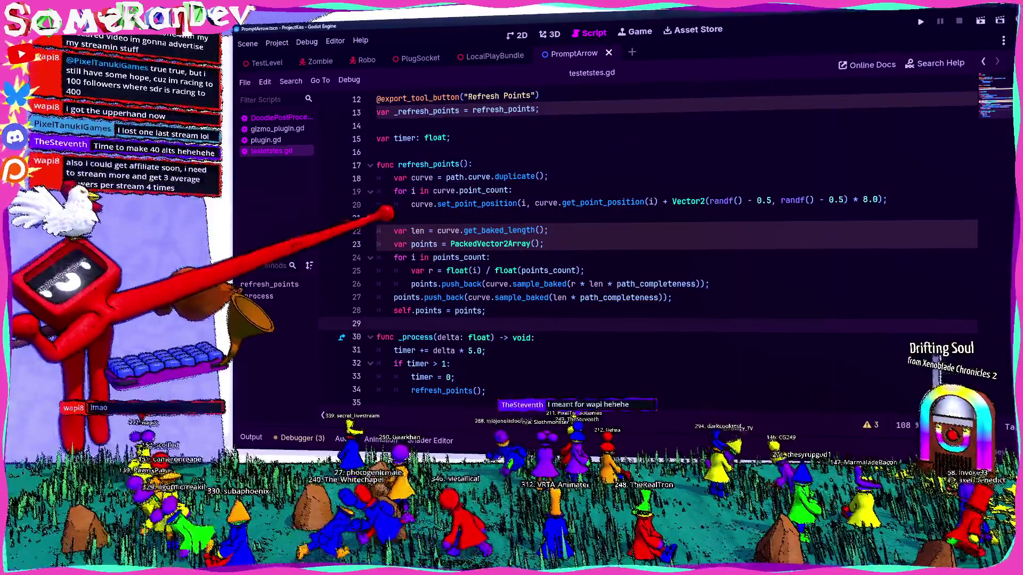
{"action": "scroll", "coordinate": [613, 250], "scroll_direction": "up", "scroll_amount": 4}
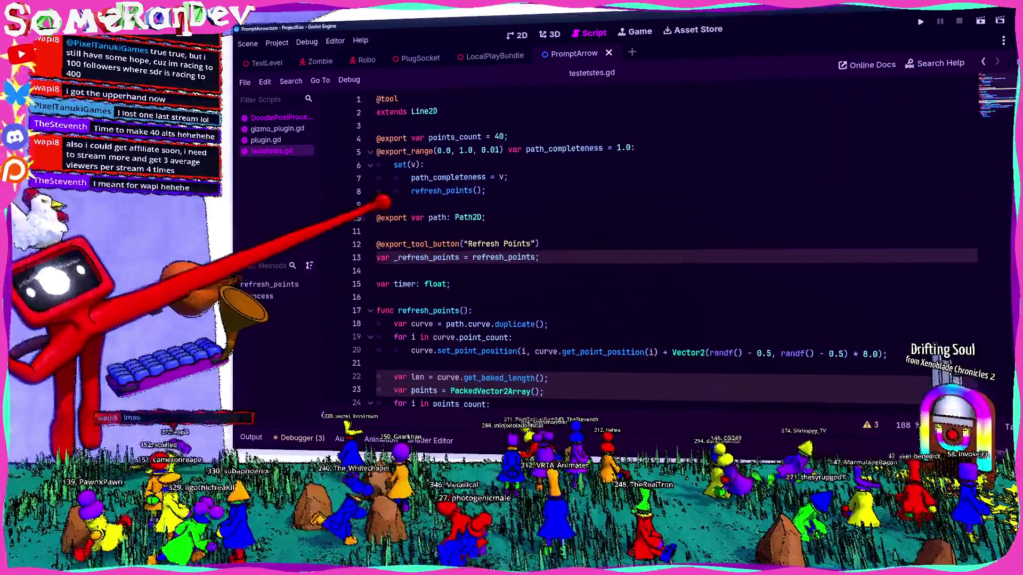
{"action": "left_click", "coordinate": [499, 216]}
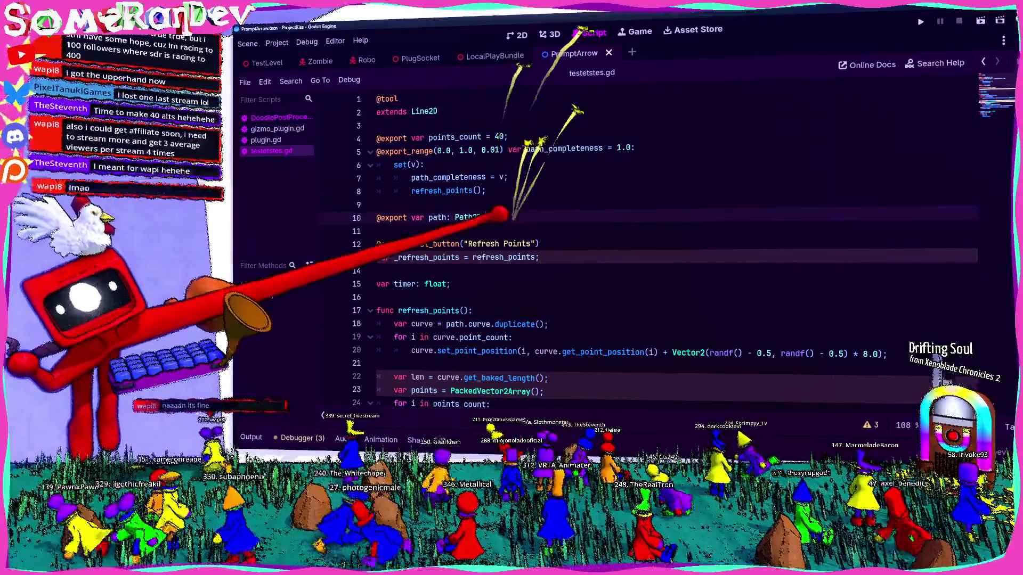
{"action": "key", "text": "Return"}
{"action": "key", "text": "Return"}
{"action": "type", "text": "@export var material"}
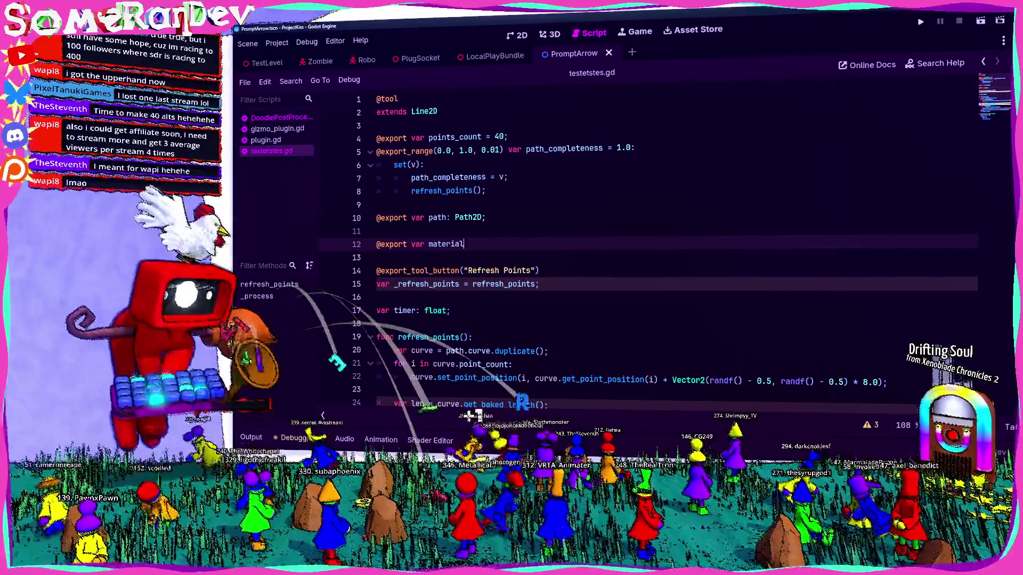
{"action": "type", "text": "erMateri"}
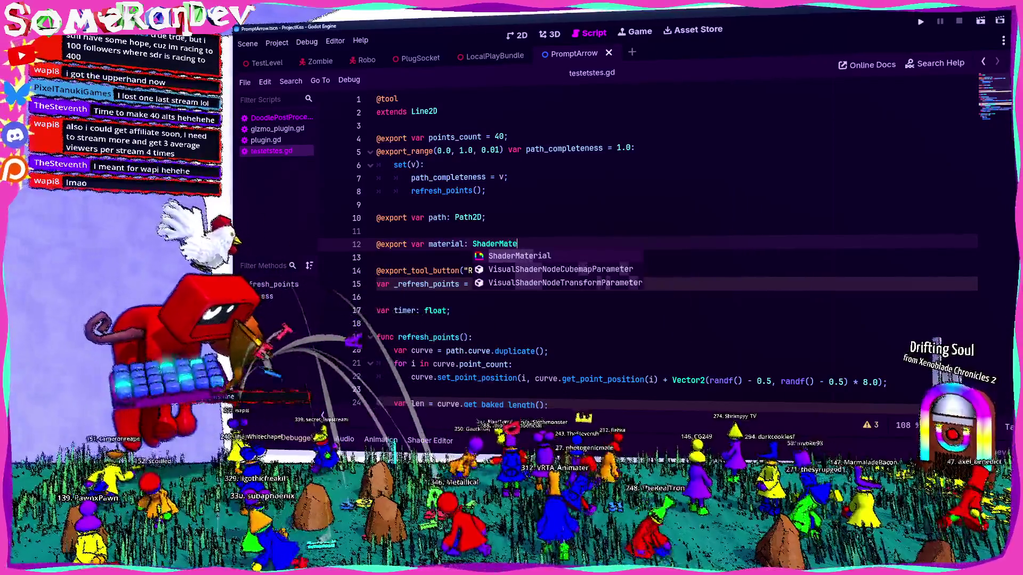
{"action": "key", "text": "BackSpace"}
{"action": "key", "text": "BackSpace"}
{"action": "key", "text": "BackSpace"}
{"action": "key", "text": "BackSpace"}
{"action": "key", "text": "BackSpace"}
{"action": "key", "text": "BackSpace"}
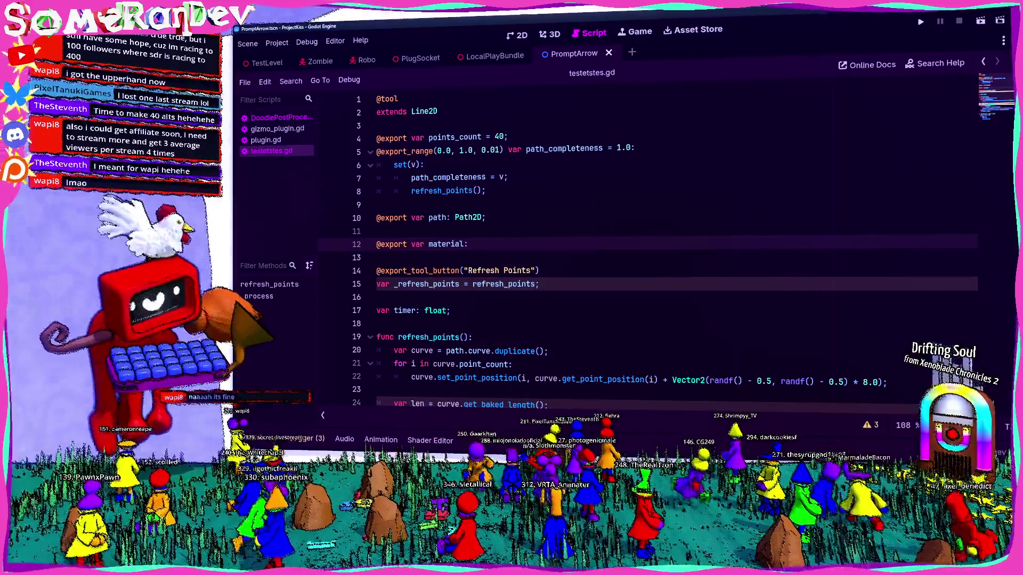
{"action": "type", "text": "haderMateri"}
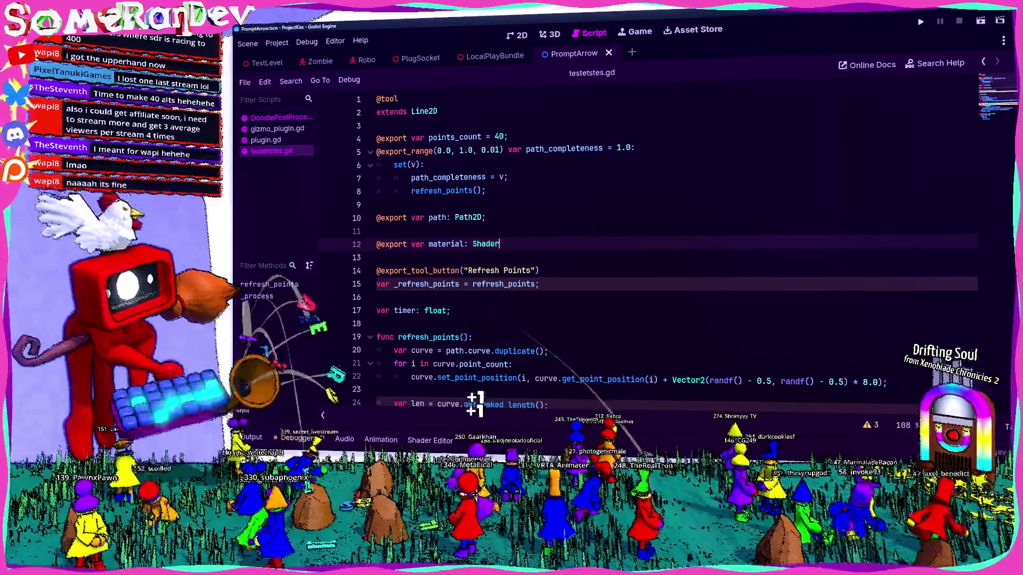
{"action": "key", "text": "Return"}
{"action": "type", "text": ";"}
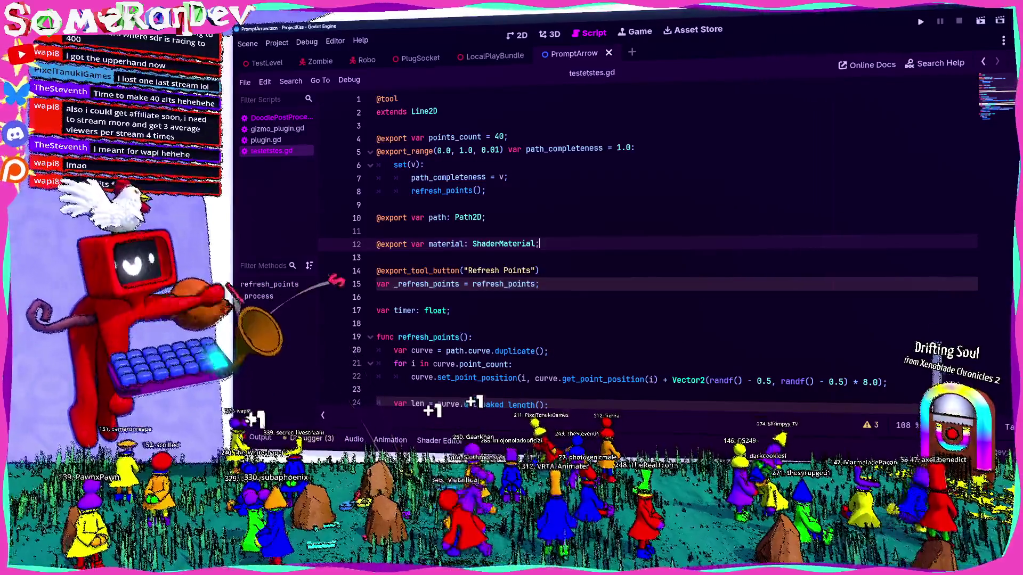
Rename the variable to noise_material to fix the conflict and save the script.
{"action": "double_click", "coordinate": [446, 244]}
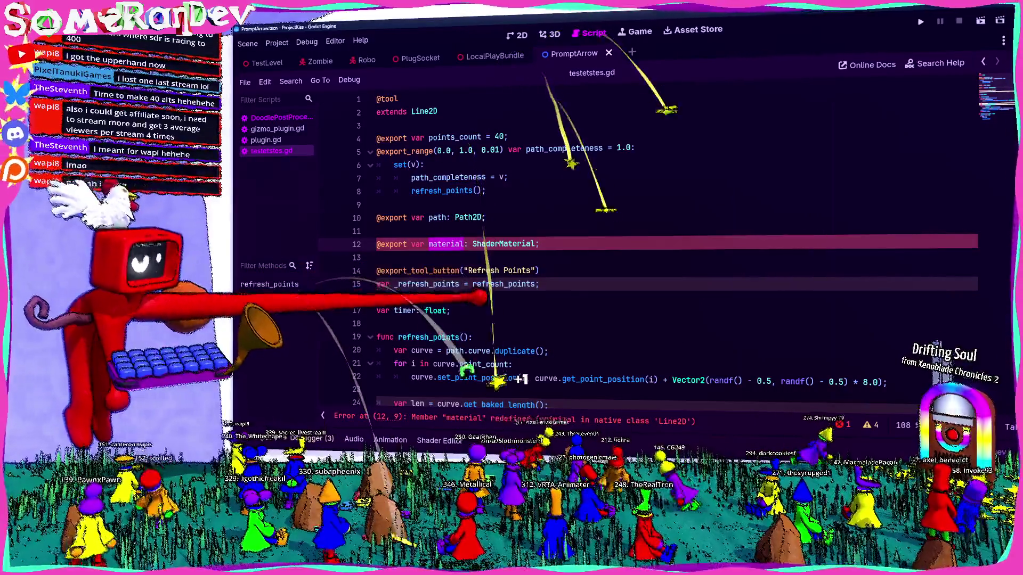
{"action": "key", "text": "Left"}
{"action": "type", "text": "noise"}
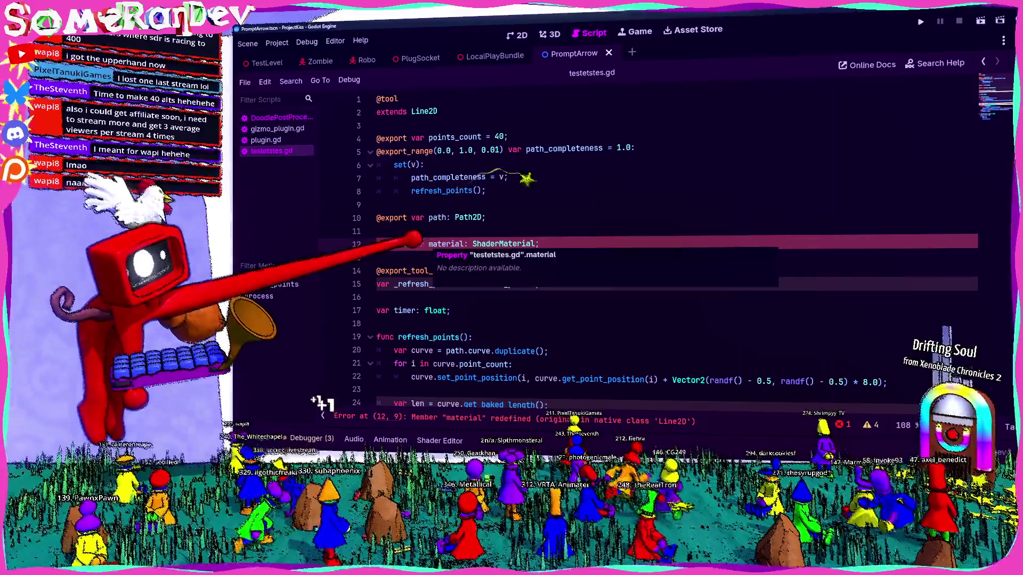
{"action": "key", "text": "ctrl+s"}
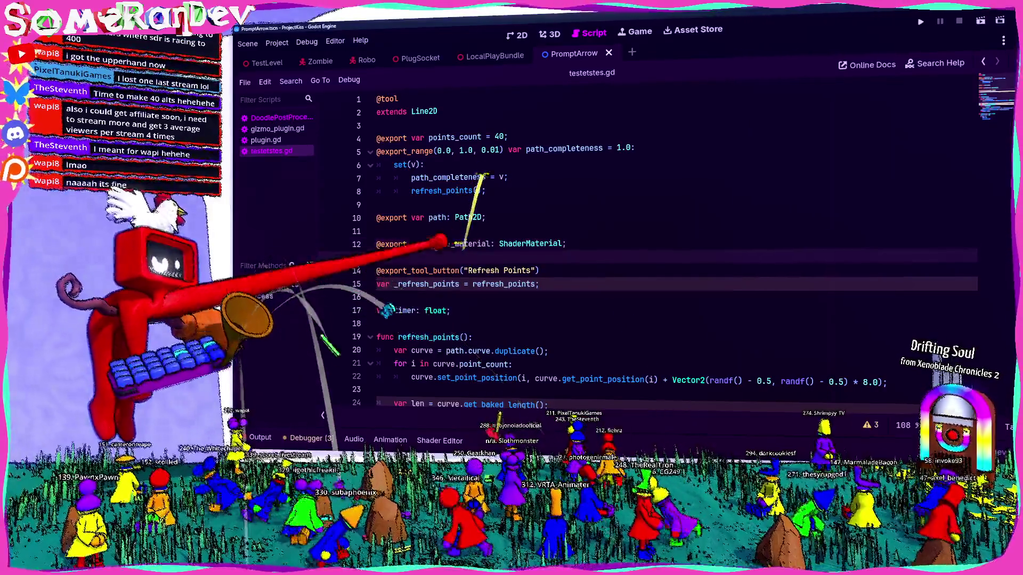
{"action": "scroll", "coordinate": [640, 240], "scroll_direction": "down", "scroll_amount": 4}
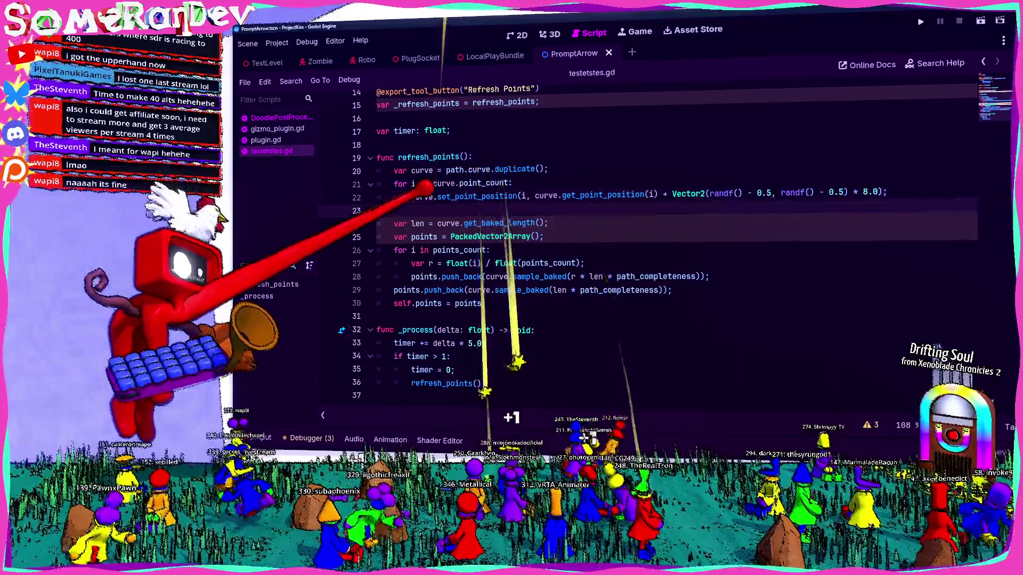
Add a noise_material.set_shader_parameter("random_offset", Vector2()) call after the jitter loop.
{"action": "left_click", "coordinate": [394, 210]}
{"action": "key", "text": "Return"}
{"action": "key", "text": "Return"}
{"action": "key", "text": "Up"}
{"action": "type", "text": "noise_material.set_sha"}
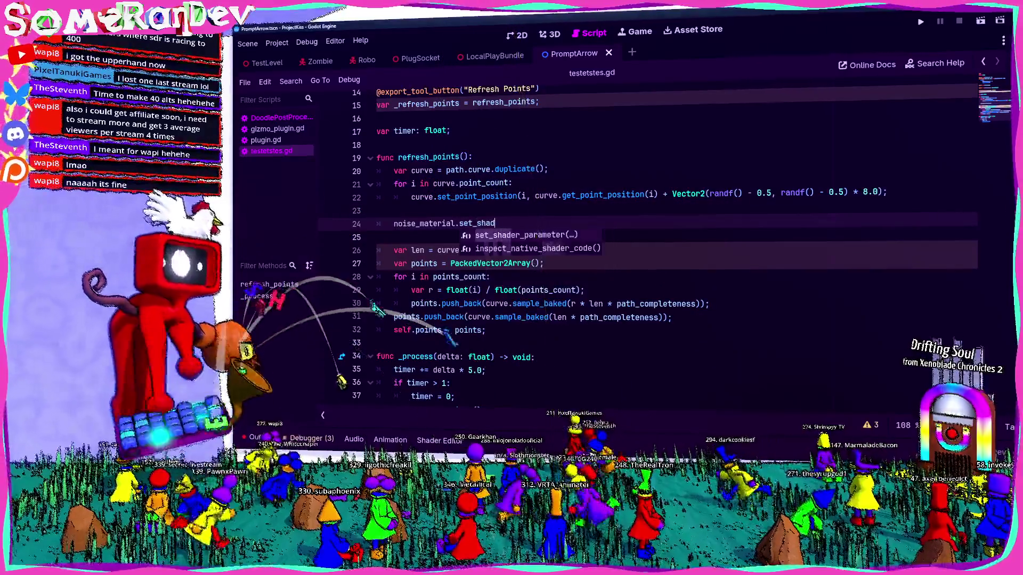
{"action": "key", "text": "Return"}
{"action": "type", "text": "\"random_offset"}
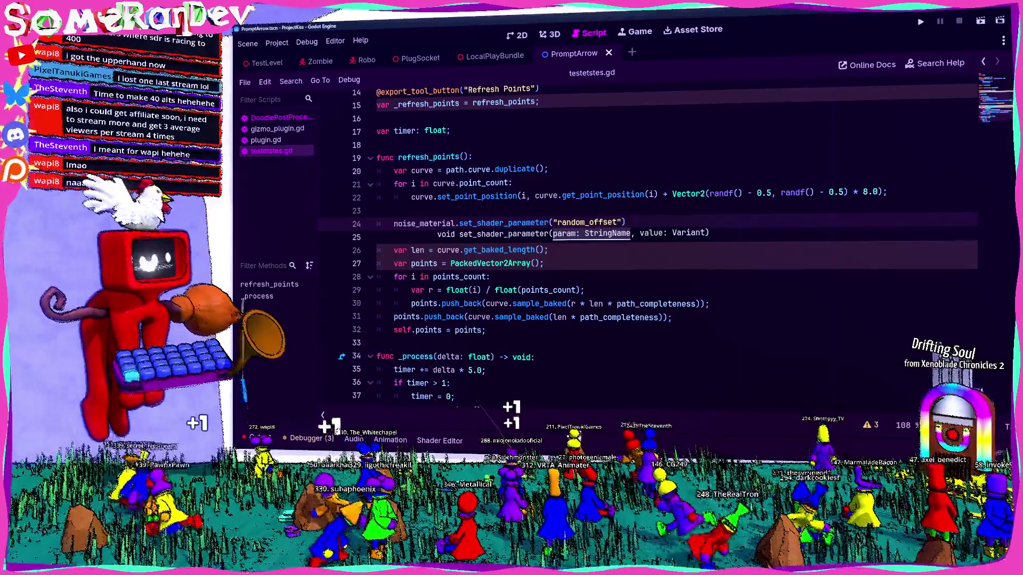
{"action": "type", "text": "toe"}
{"action": "key", "text": "BackSpace"}
{"action": "type", "text": "r2"}
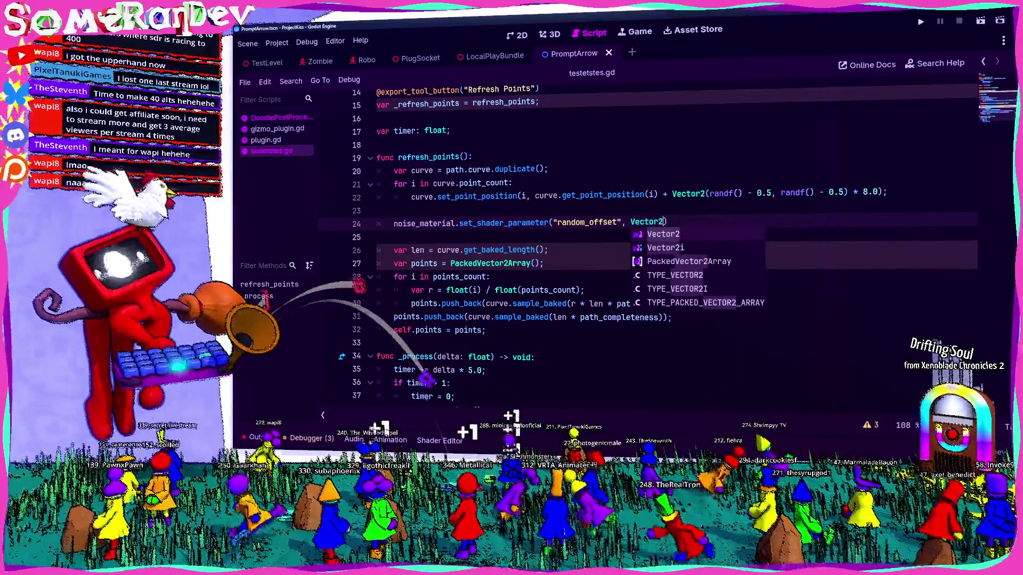
{"action": "type", "text": "("}
Move Vector2(randf() - 0.5, randf() - 0.5) into a new func random_vector2() -> Vector2 returning it.
{"action": "left_click_drag", "start_coordinate": [848, 192], "coordinate": [672, 193]}
{"action": "key", "text": "ctrl+x"}
{"action": "left_click", "coordinate": [384, 145]}
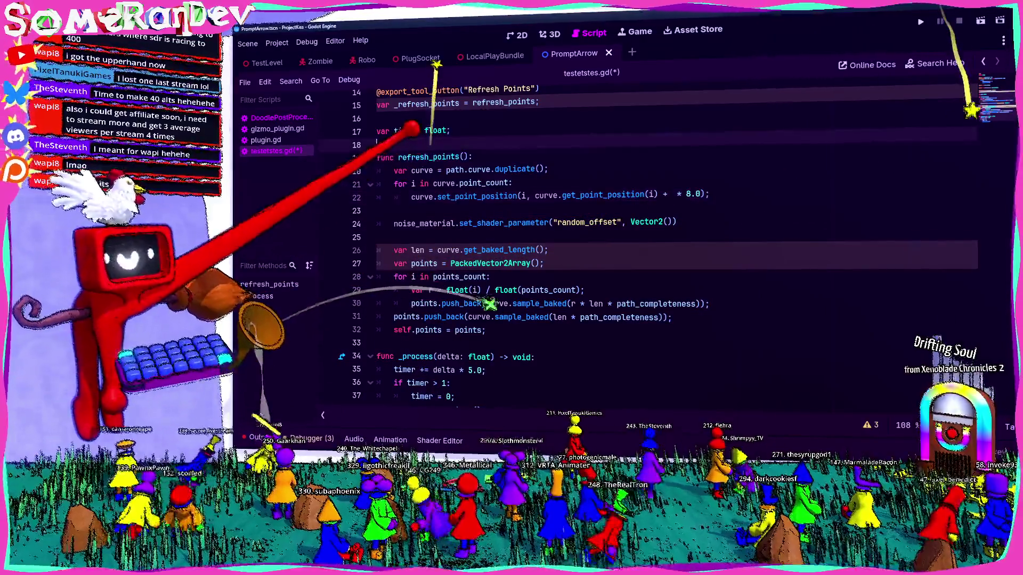
{"action": "key", "text": "Return"}
{"action": "key", "text": "Return"}
{"action": "key", "text": "Up"}
{"action": "type", "text": "func random_vector"}
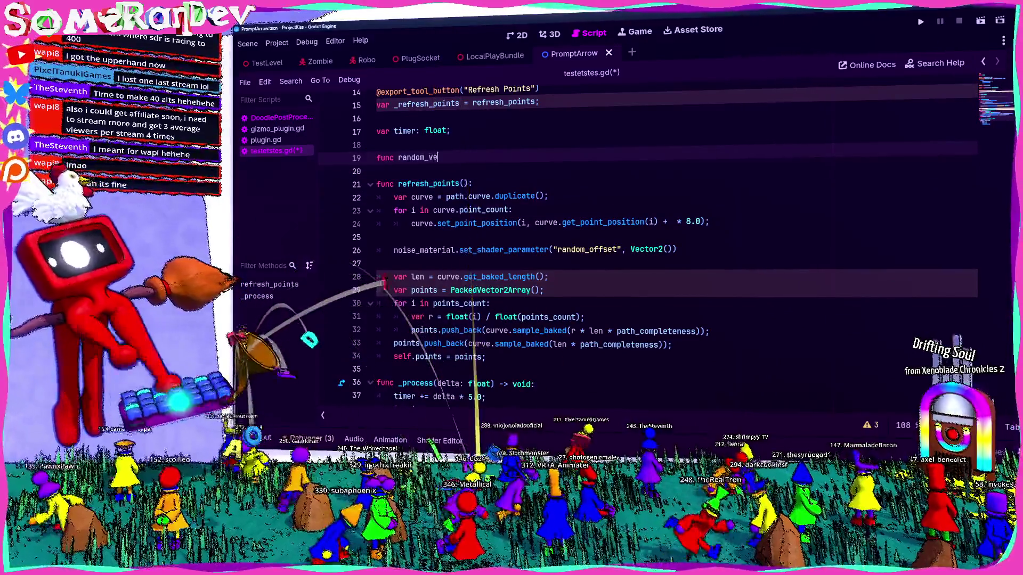
{"action": "type", "text": "2() -> Ve"}
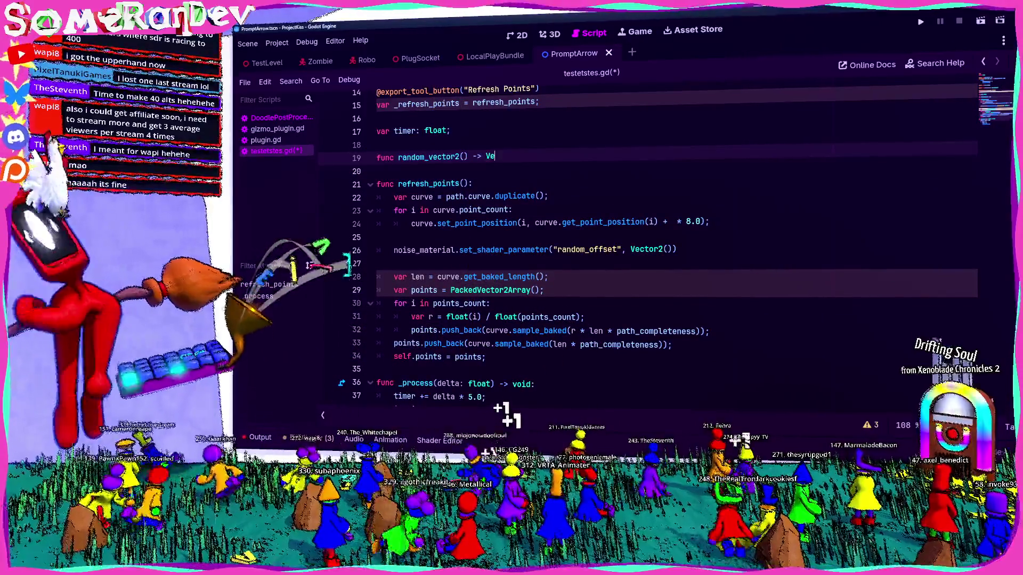
{"action": "type", "text": "ctor2:"}
{"action": "key", "text": "Return"}
{"action": "key", "text": "ctrl+v"}
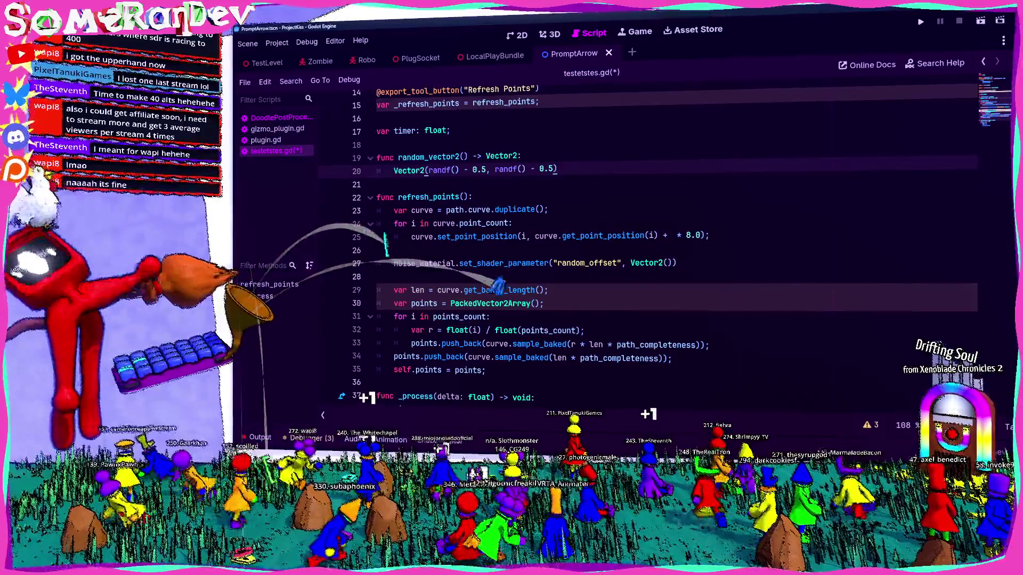
{"action": "key", "text": "Home"}
{"action": "type", "text": "return"}
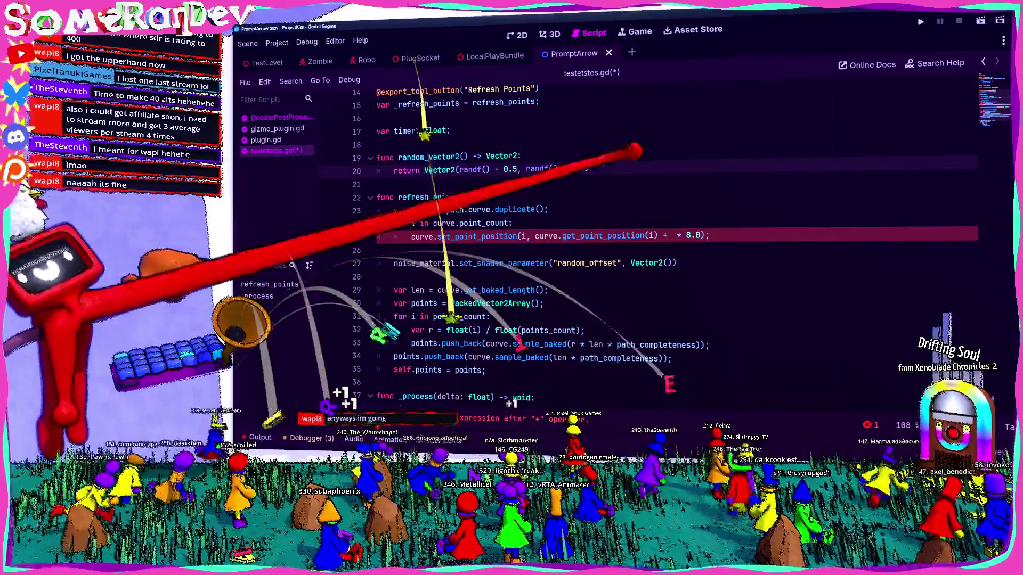
Call random_vector2() for the point jitter on line 25 and save.
{"action": "double_click", "coordinate": [428, 156]}
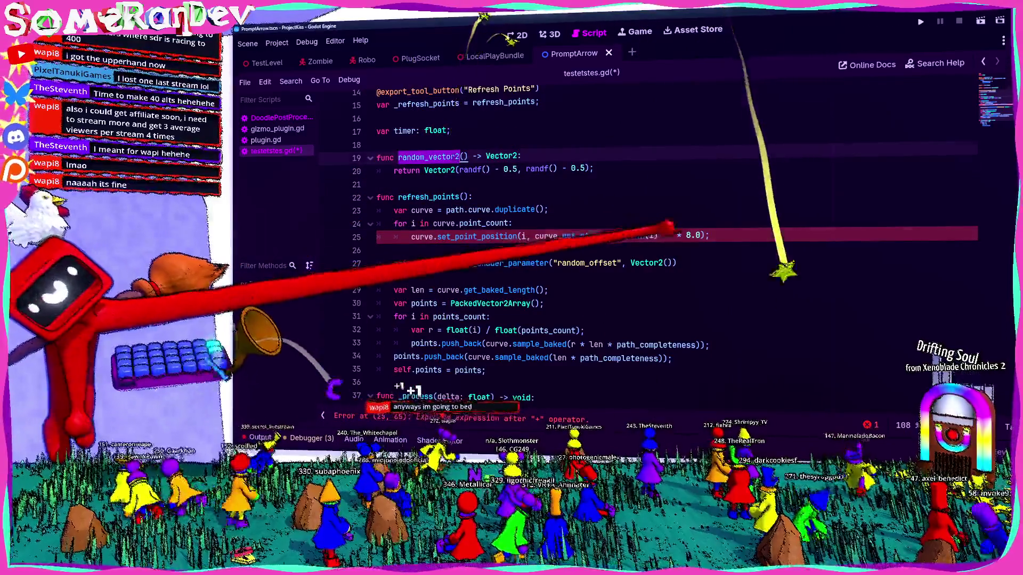
{"action": "key", "text": "ctrl+c"}
{"action": "left_click", "coordinate": [673, 236]}
{"action": "key", "text": "ctrl+v"}
{"action": "type", "text": "()"}
{"action": "key", "text": "ctrl+s"}
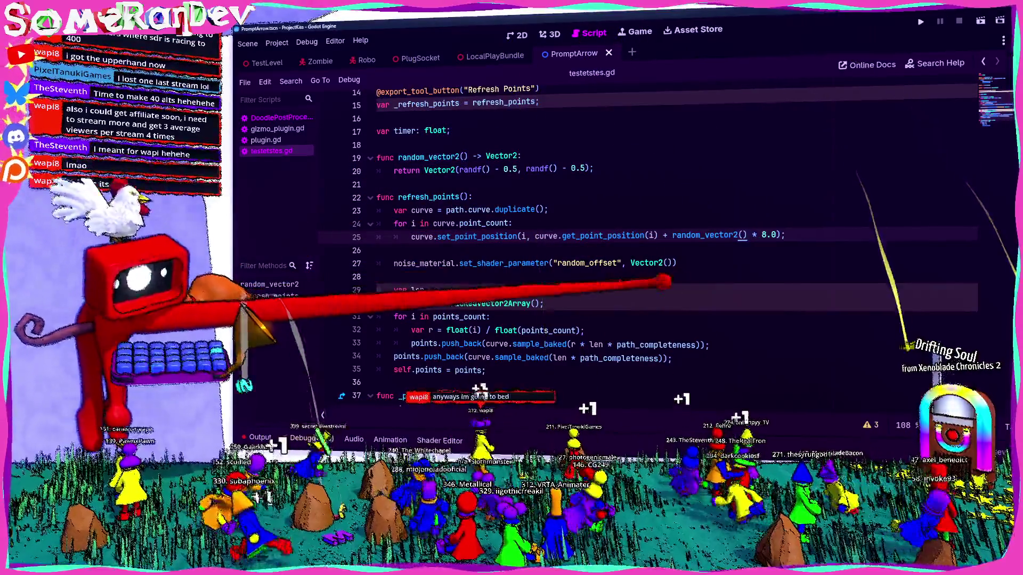
Pass random_vector2() * 2.0 as the random_offset shader parameter and save.
{"action": "double_click", "coordinate": [645, 262]}
{"action": "key", "text": "ctrl+v"}
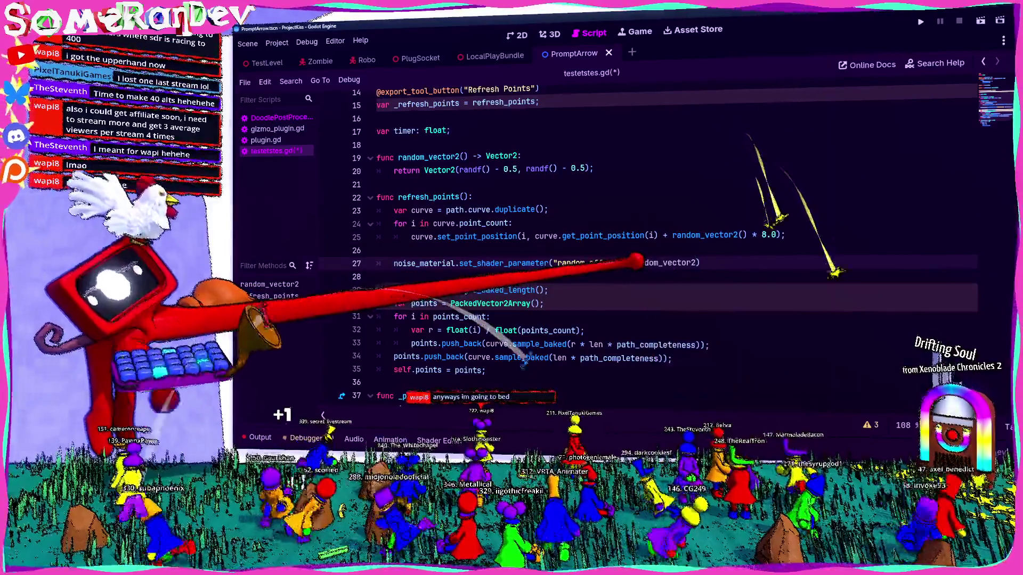
{"action": "type", "text": "() * 10)"}
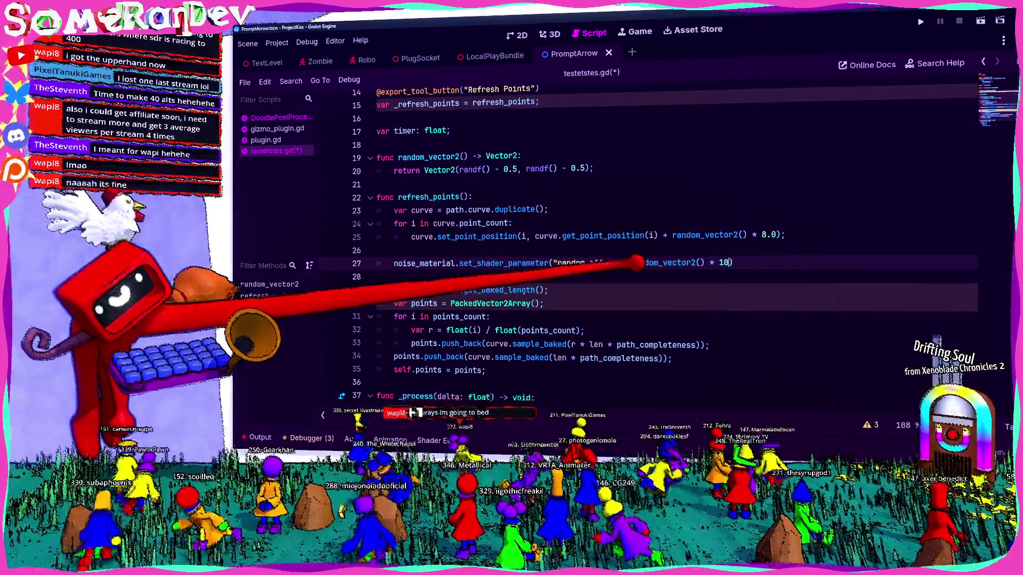
{"action": "key", "text": "ctrl+s"}
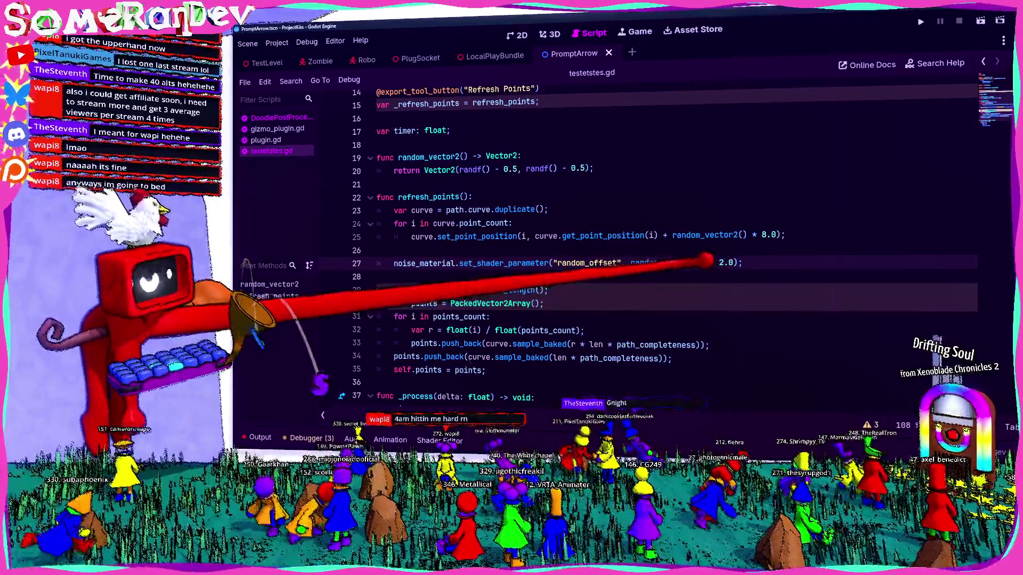
{"action": "double_click", "coordinate": [586, 262]}
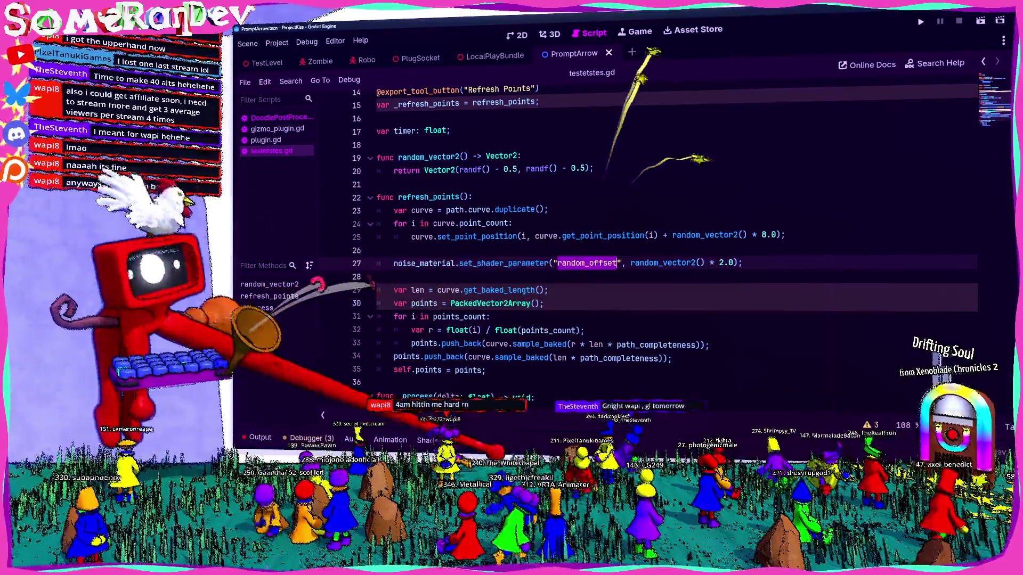
{"action": "left_click", "coordinate": [440, 440]}
Declare 'uniform vec2 random_offset;' and add random_offset to the global_pos / 20.0 noise coordinate, then save.
{"action": "scroll", "coordinate": [479, 340], "scroll_direction": "up", "scroll_amount": 1}
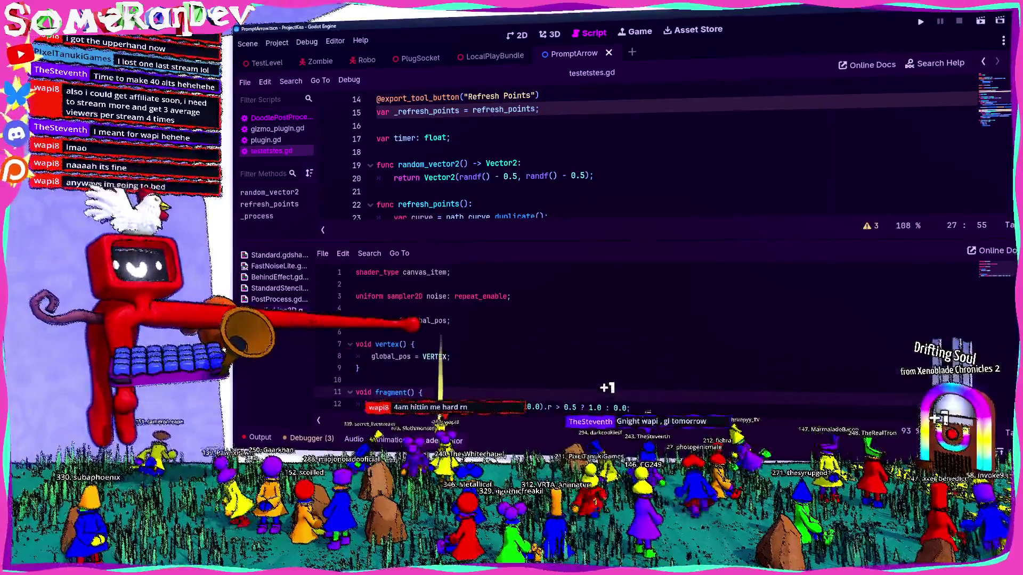
{"action": "key", "text": "Return"}
{"action": "type", "text": "uniform "}
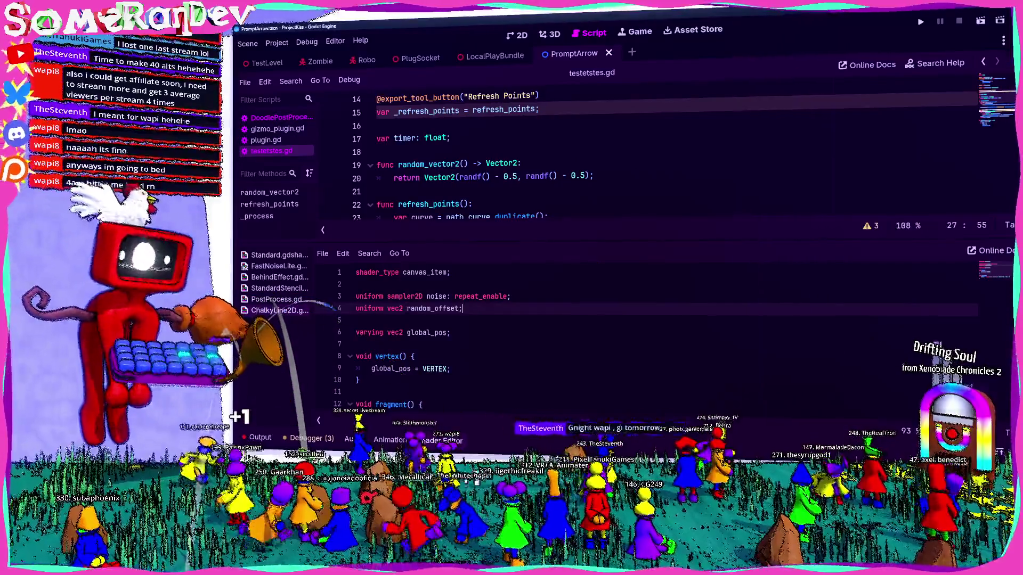
{"action": "type", "text": "vec2 random_offset;"}
{"action": "scroll", "coordinate": [480, 341], "scroll_direction": "down", "scroll_amount": 1}
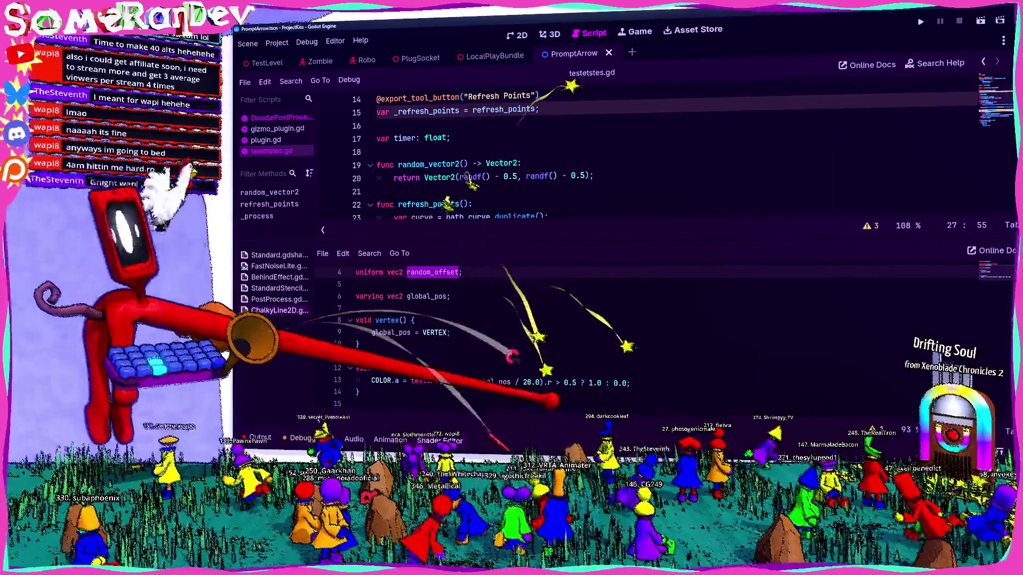
{"action": "left_click_drag", "start_coordinate": [473, 383], "coordinate": [541, 382]}
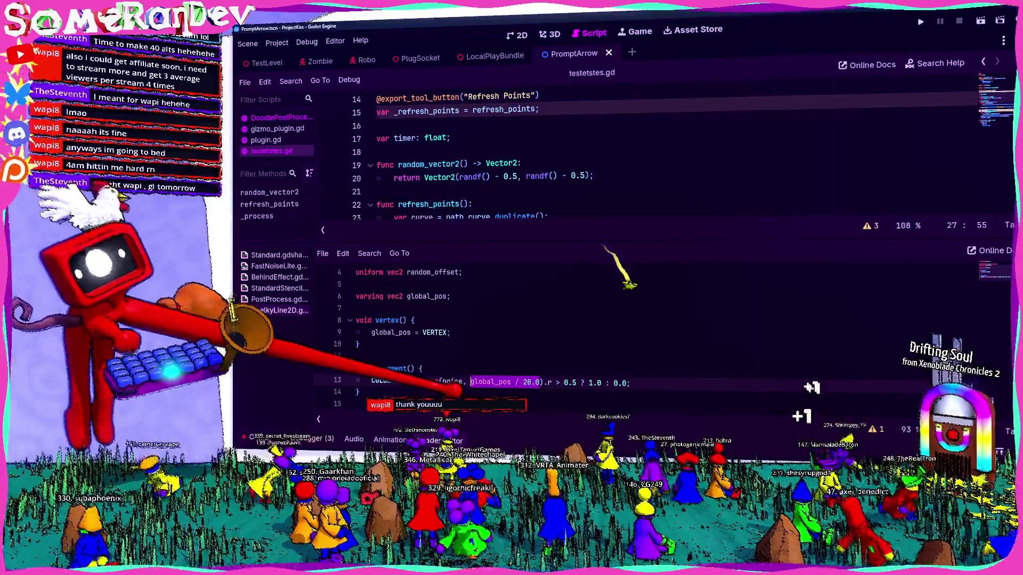
{"action": "type", "text": "random_offset"}
{"action": "key", "text": "ctrl+s"}
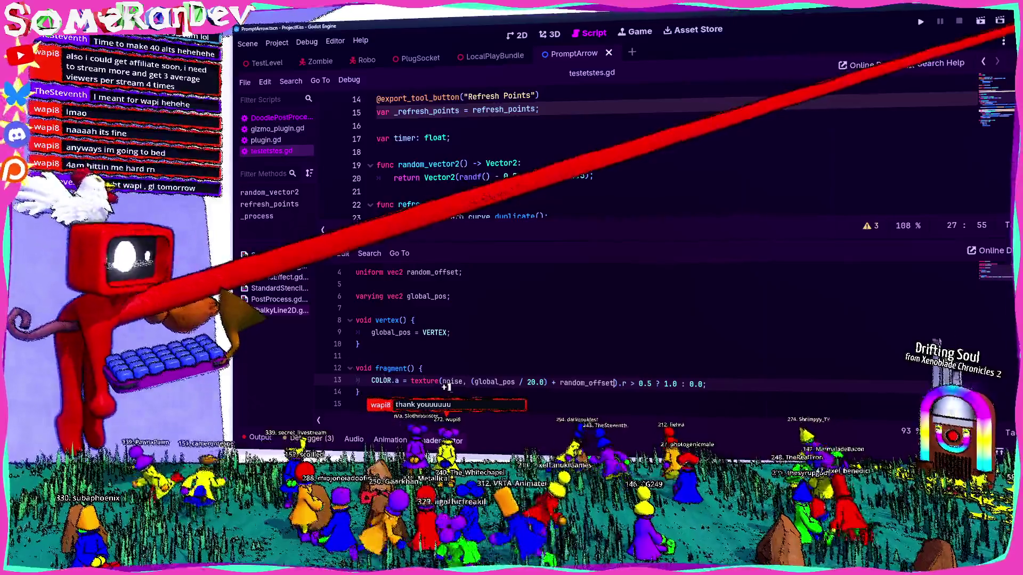
Return to the 2D view with side docks restored and run the project.
{"action": "key", "text": "ctrl+F2"}
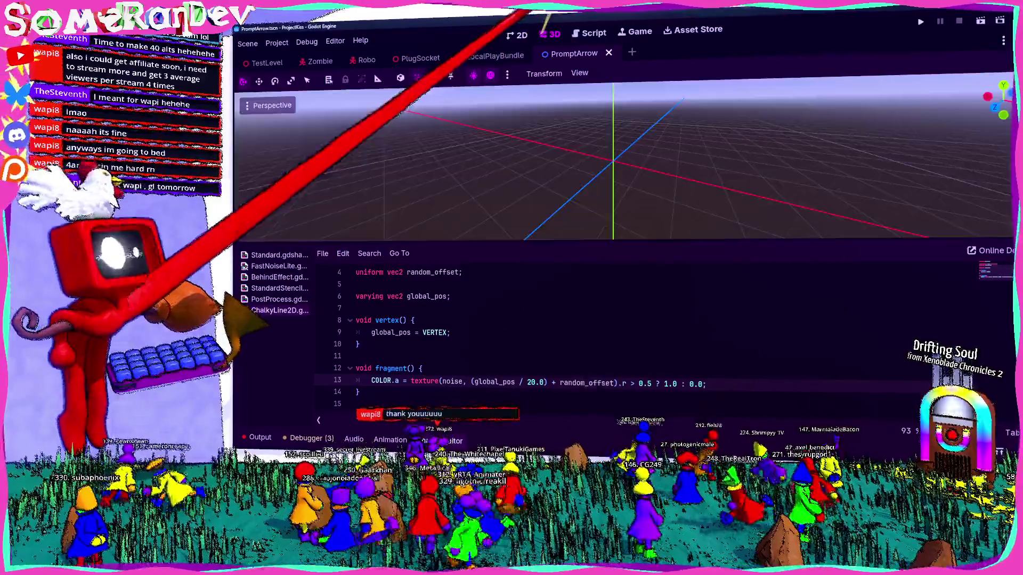
{"action": "key", "text": "ctrl+F1"}
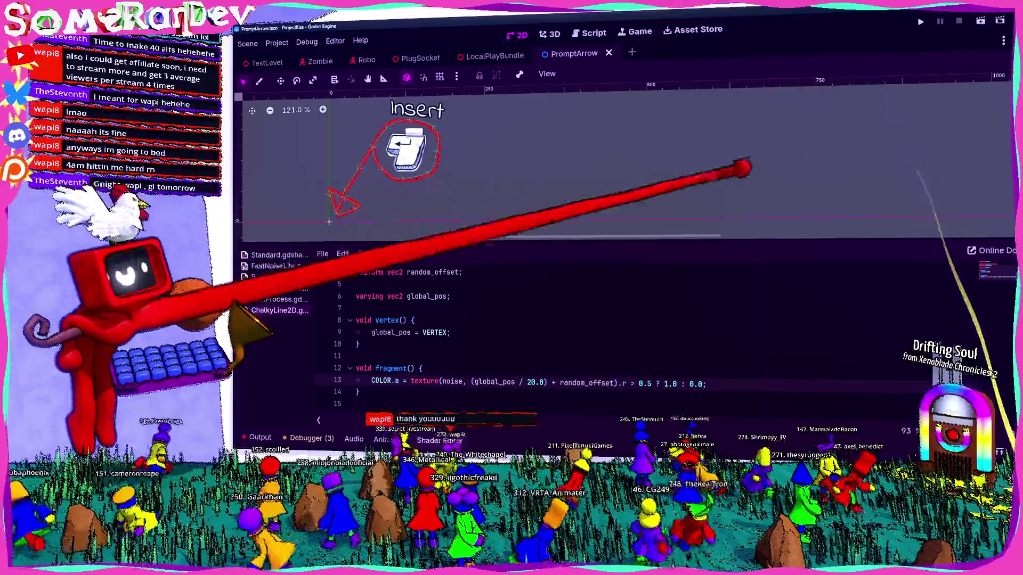
{"action": "key", "text": "ctrl+shift+F11"}
{"action": "scroll", "coordinate": [616, 190], "scroll_direction": "down", "scroll_amount": 3}
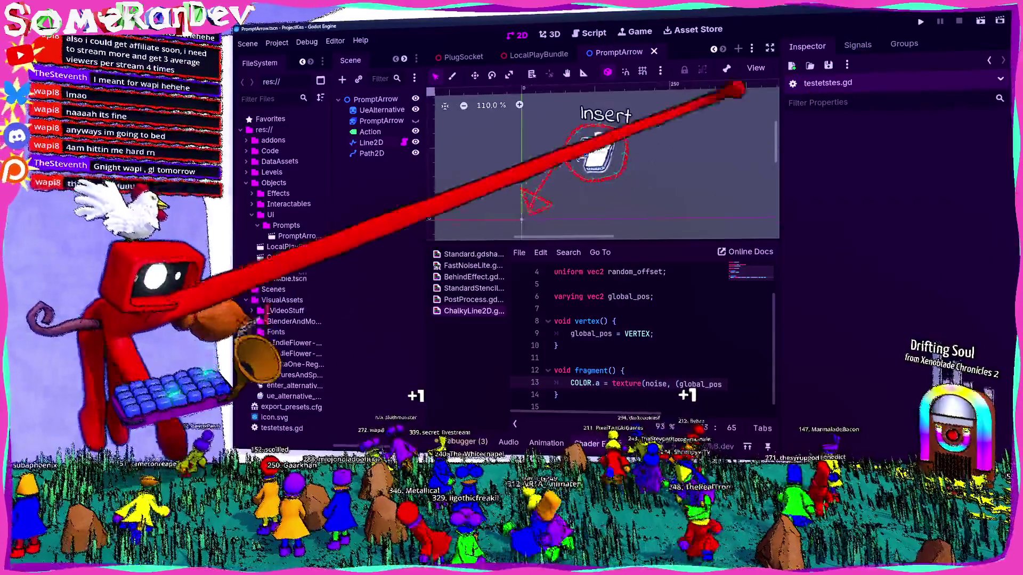
{"action": "left_click", "coordinate": [920, 20]}
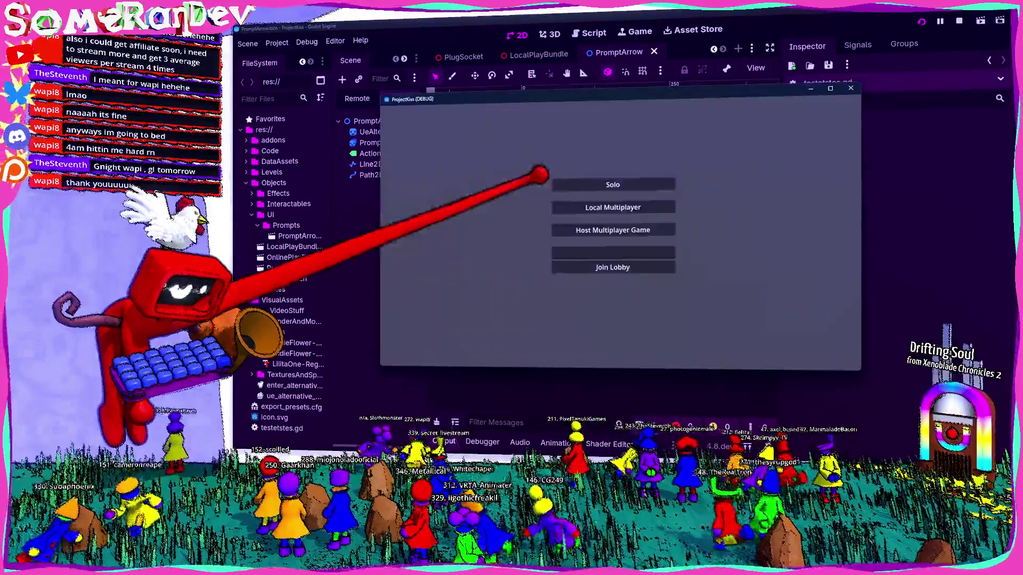
Start a Solo round in the running game, then stop it with F8.
{"action": "left_click", "coordinate": [613, 184]}
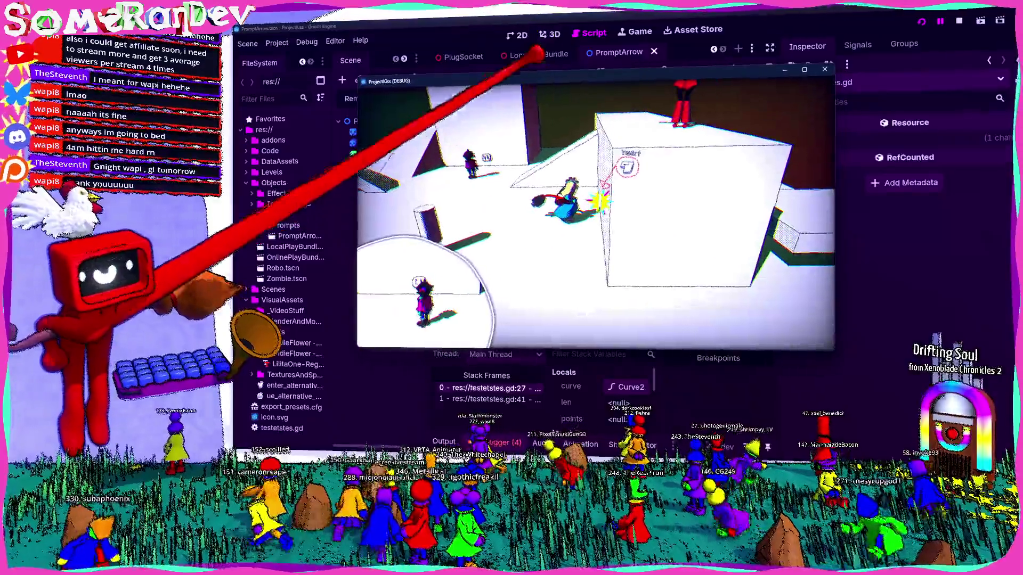
{"action": "key", "text": "F8"}
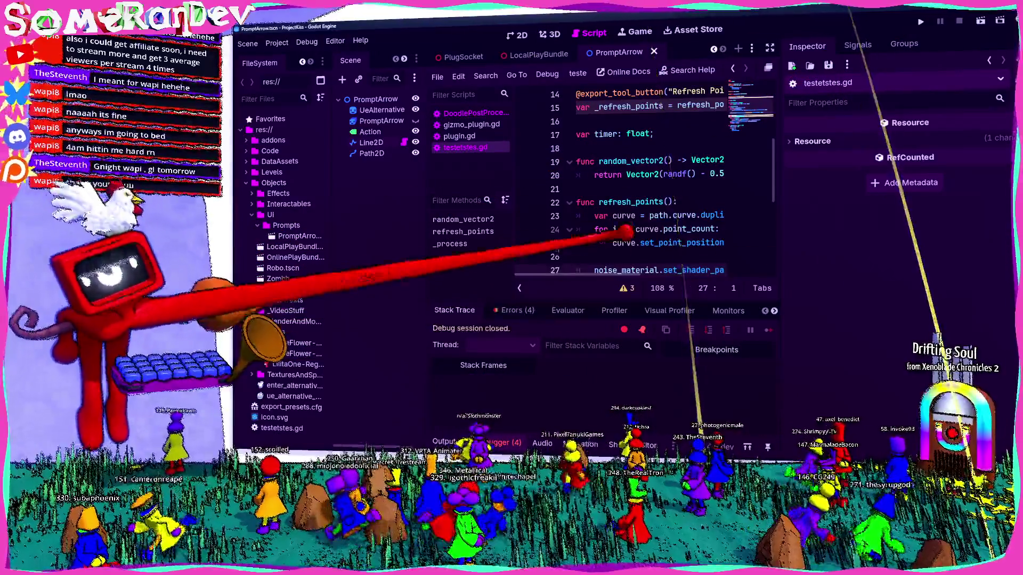
Select Line2D and collapse its noise texture and material groups in the Inspector.
{"action": "left_click", "coordinate": [371, 142]}
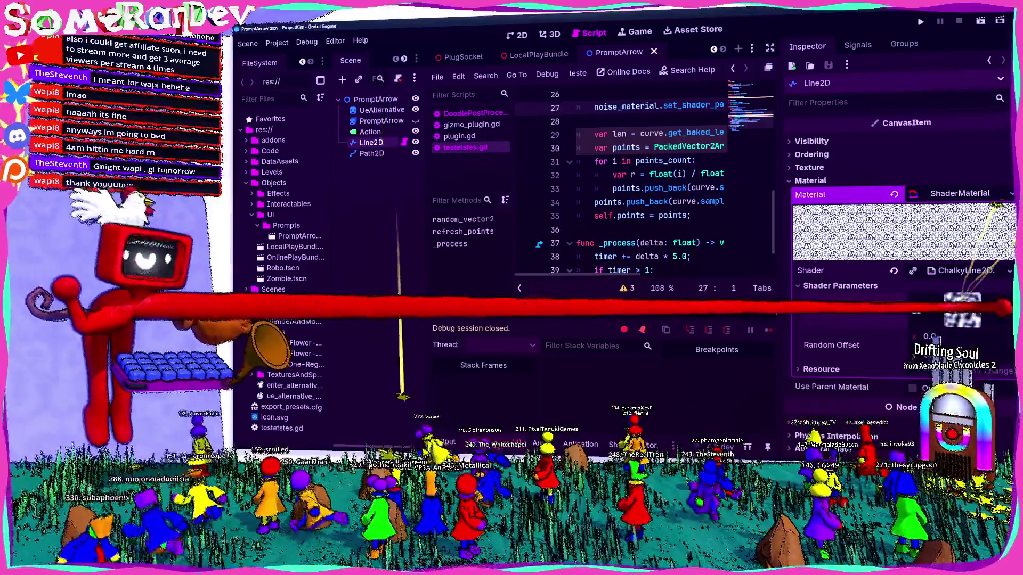
{"action": "left_click", "coordinate": [962, 311]}
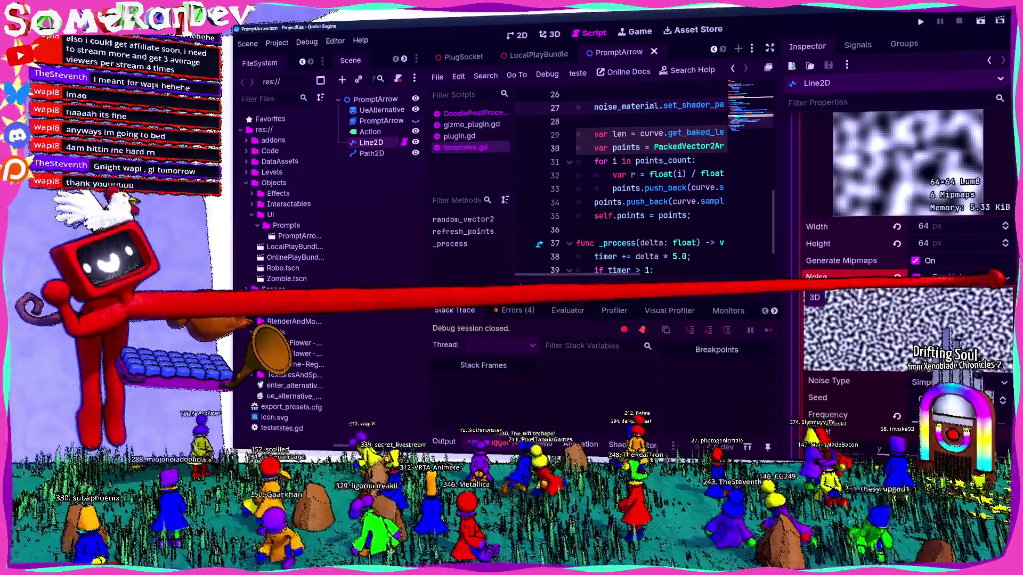
{"action": "left_click", "coordinate": [956, 278]}
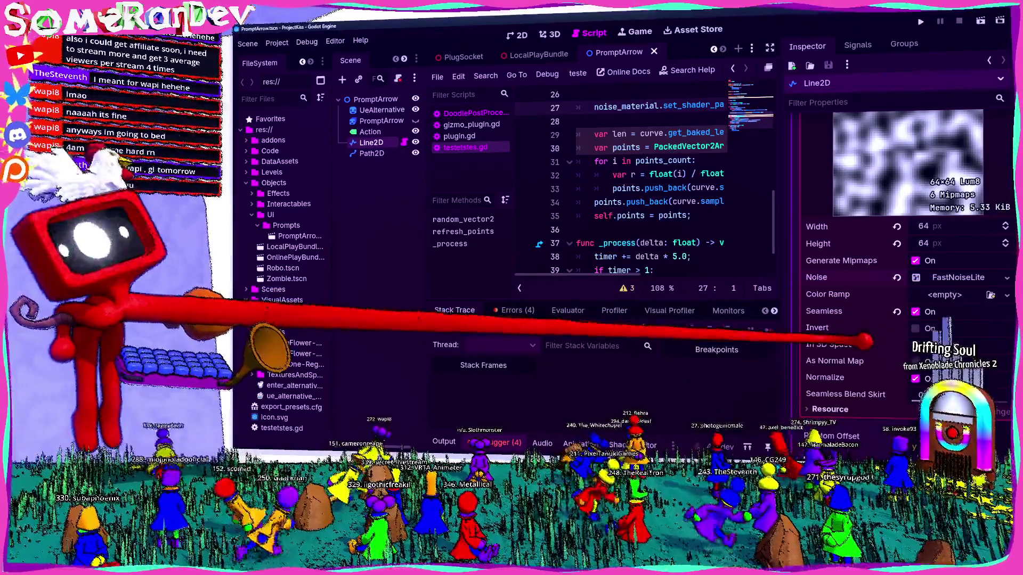
{"action": "left_click", "coordinate": [905, 160]}
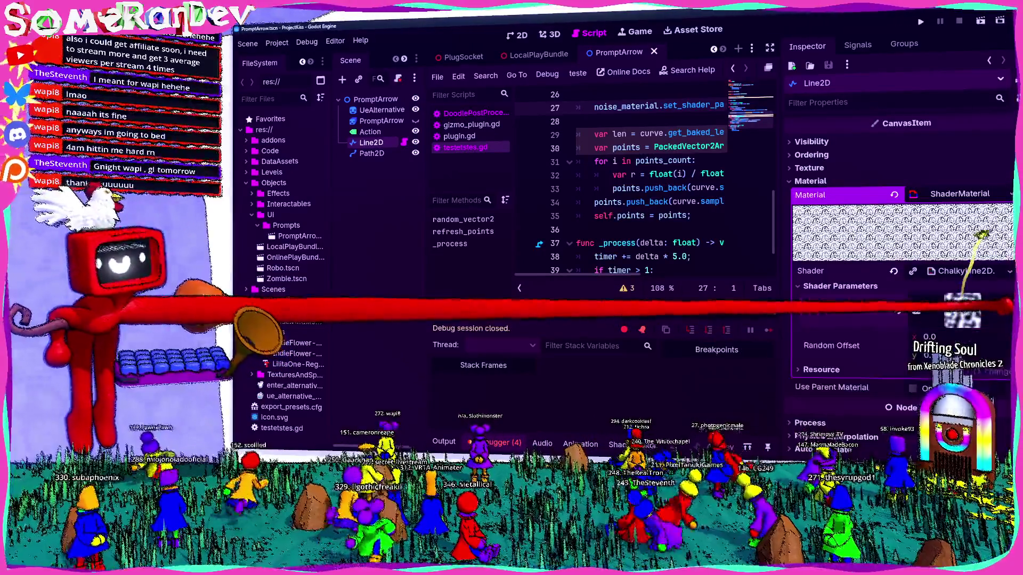
{"action": "left_click", "coordinate": [1006, 290]}
{"action": "left_click", "coordinate": [1004, 195]}
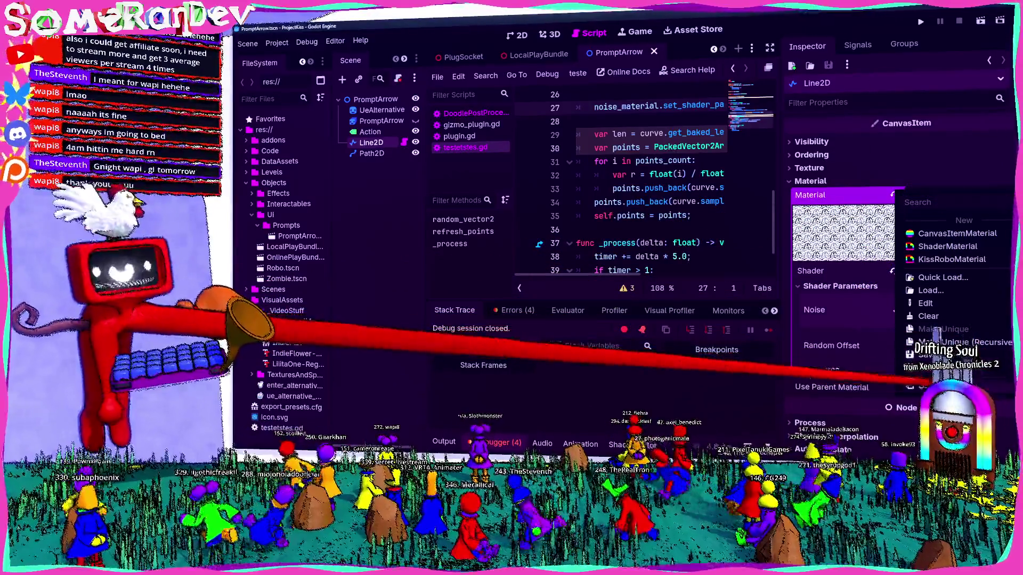
{"action": "left_click", "coordinate": [947, 246]}
Assign a new ShaderMaterial to Noise Material, save the PromptArrow scene, and run the project.
{"action": "scroll", "coordinate": [1008, 161], "scroll_direction": "up", "scroll_amount": 5}
{"action": "scroll", "coordinate": [1006, 160], "scroll_direction": "up", "scroll_amount": 1}
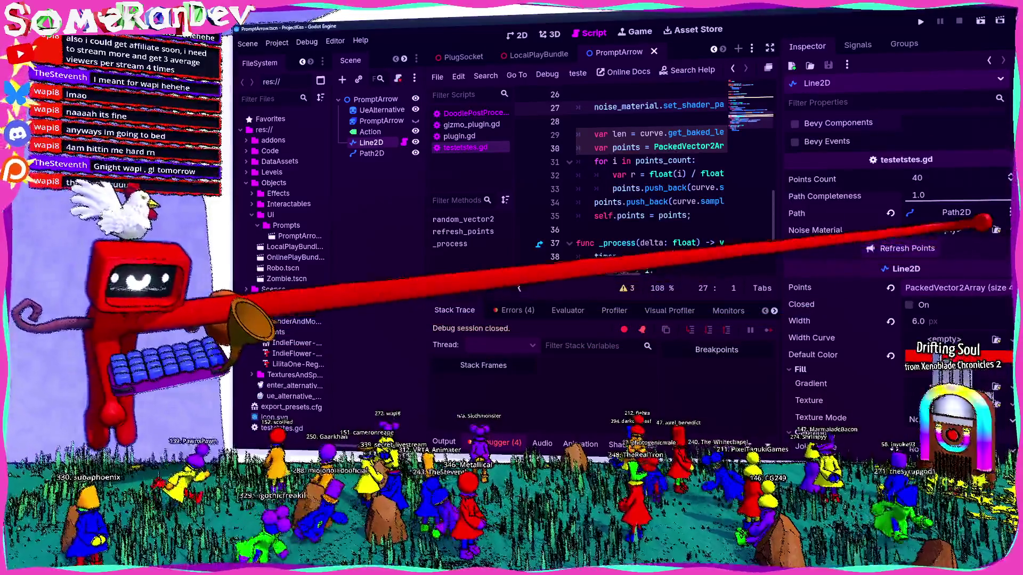
{"action": "left_click", "coordinate": [1011, 230]}
{"action": "left_click", "coordinate": [1001, 250]}
{"action": "key", "text": "ctrl+s"}
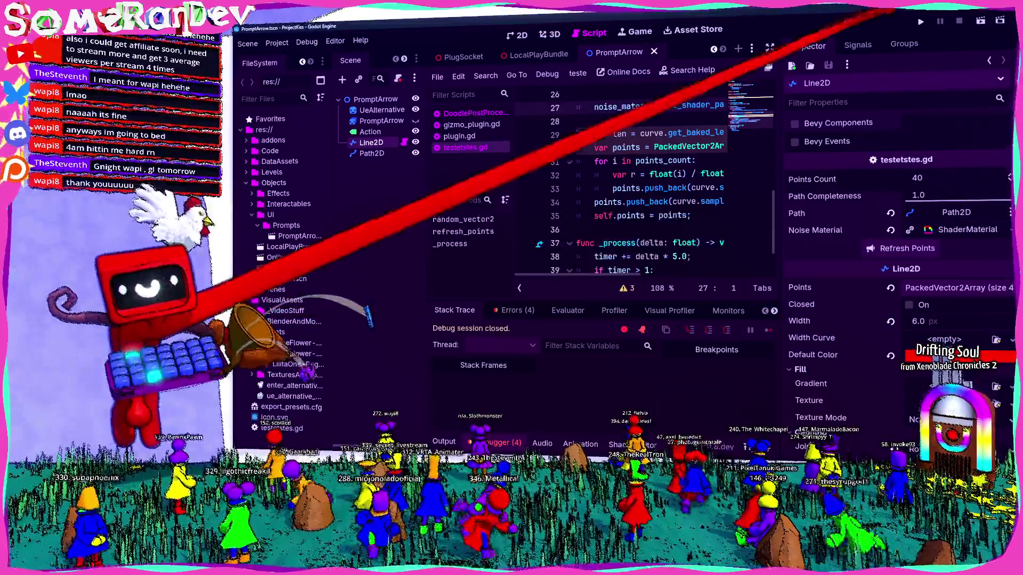
{"action": "key", "text": "F5"}
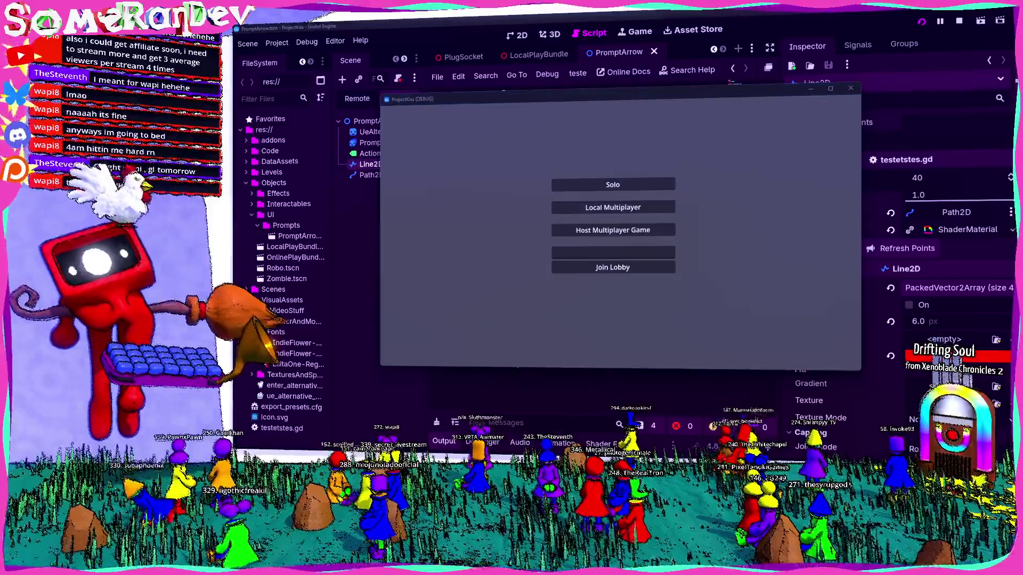
Maximize the ProjectKiss (DEBUG) window, play a Solo round, then stop and return to the editor.
{"action": "left_click", "coordinate": [830, 88]}
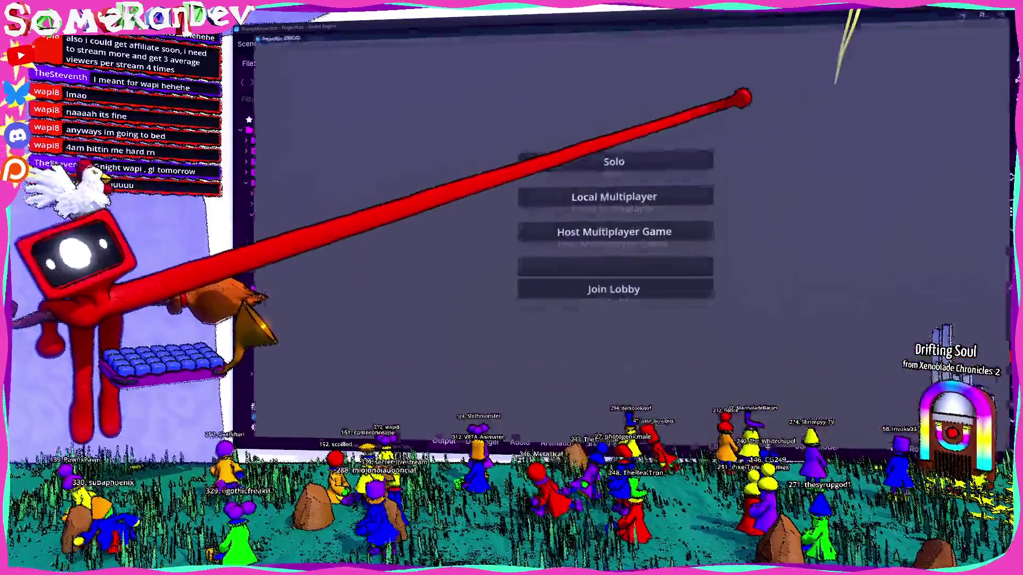
{"action": "left_click", "coordinate": [634, 158]}
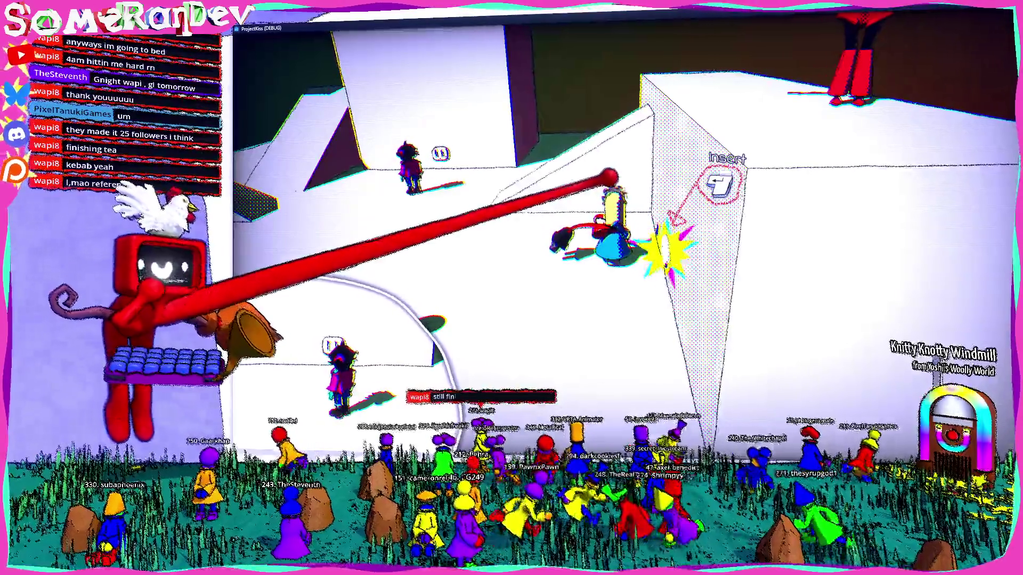
{"action": "key", "text": "super+Down"}
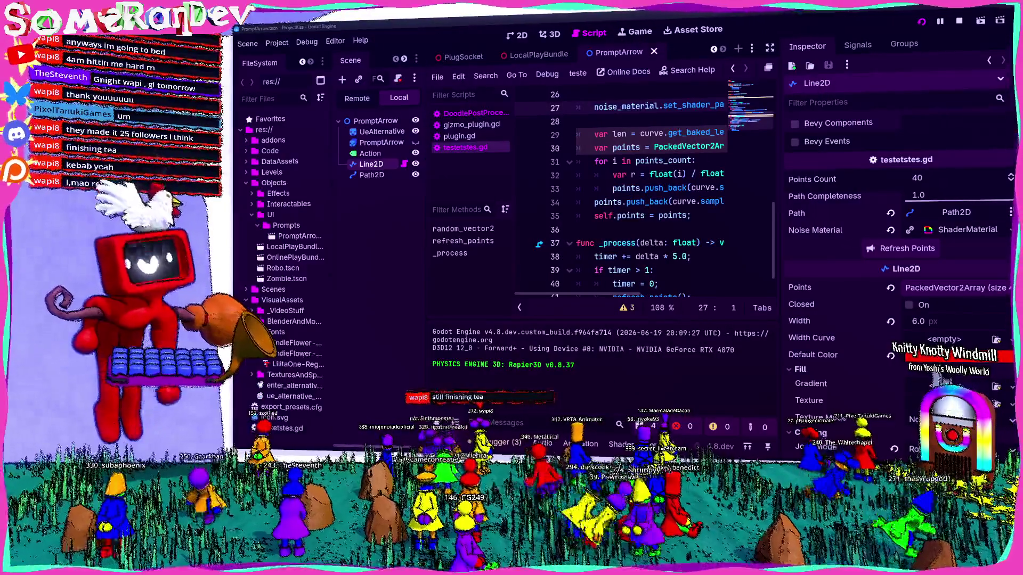
Set the arrow Line2D width to 4.0 px in the 2D view.
{"action": "key", "text": "ctrl+F1"}
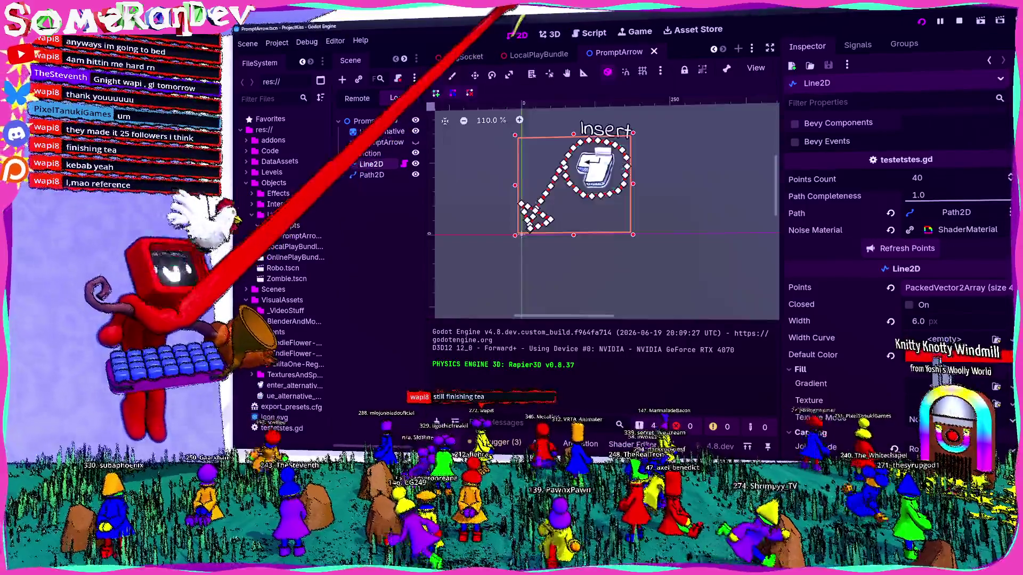
{"action": "scroll", "coordinate": [555, 212], "scroll_direction": "up", "scroll_amount": 5}
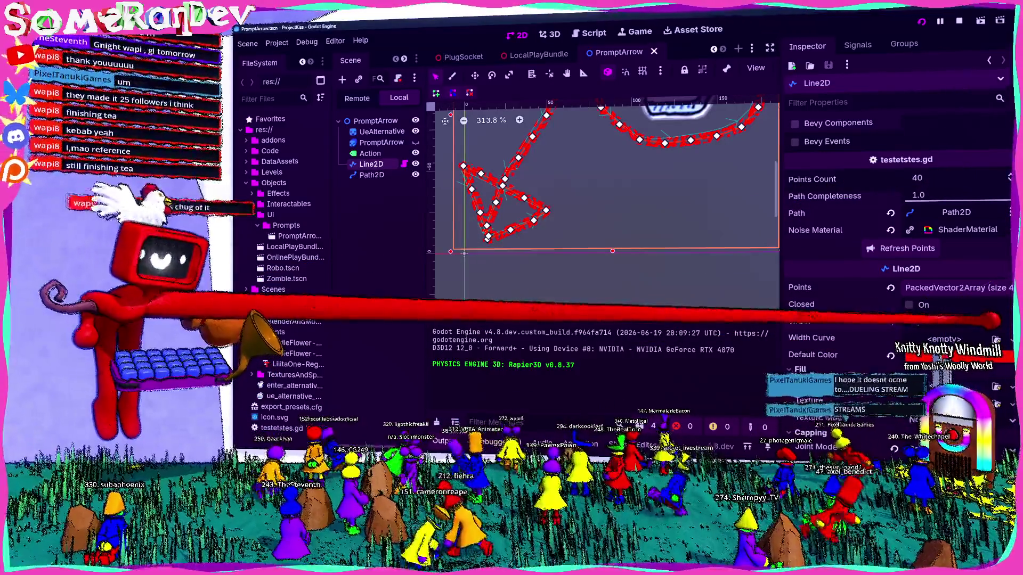
{"action": "type", "text": "4"}
{"action": "key", "text": "Return"}
Test the thinner arrow in-game, save the PromptArrow scene, and open the ChalkyLine2D shader.
{"action": "key", "text": "F5"}
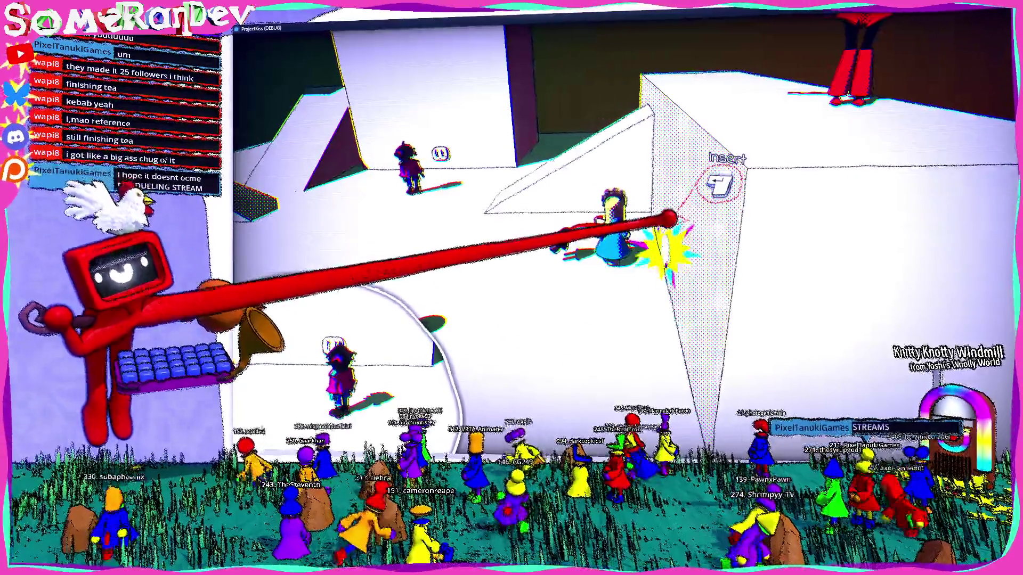
{"action": "key", "text": "F8"}
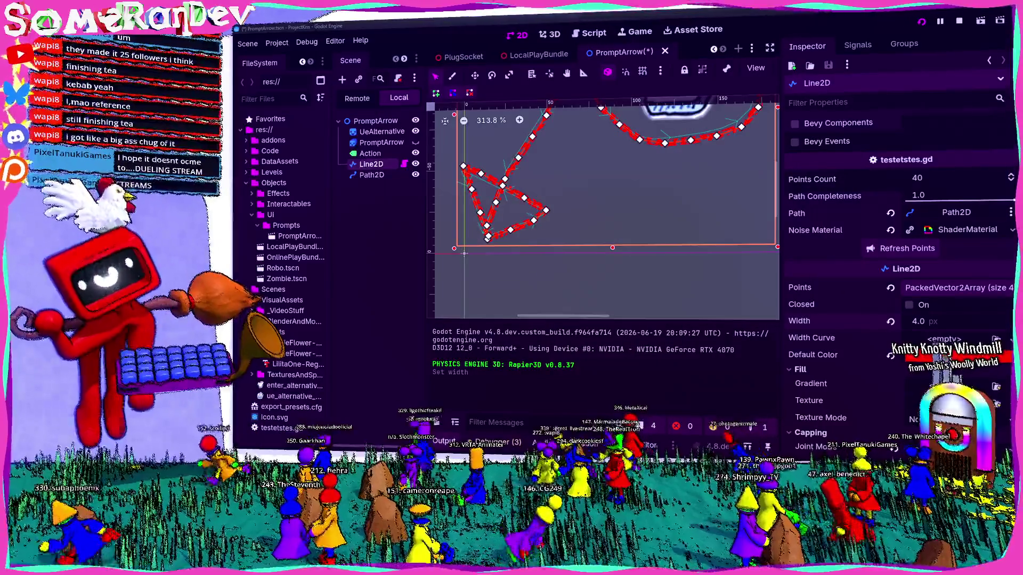
{"action": "key", "text": "ctrl+s"}
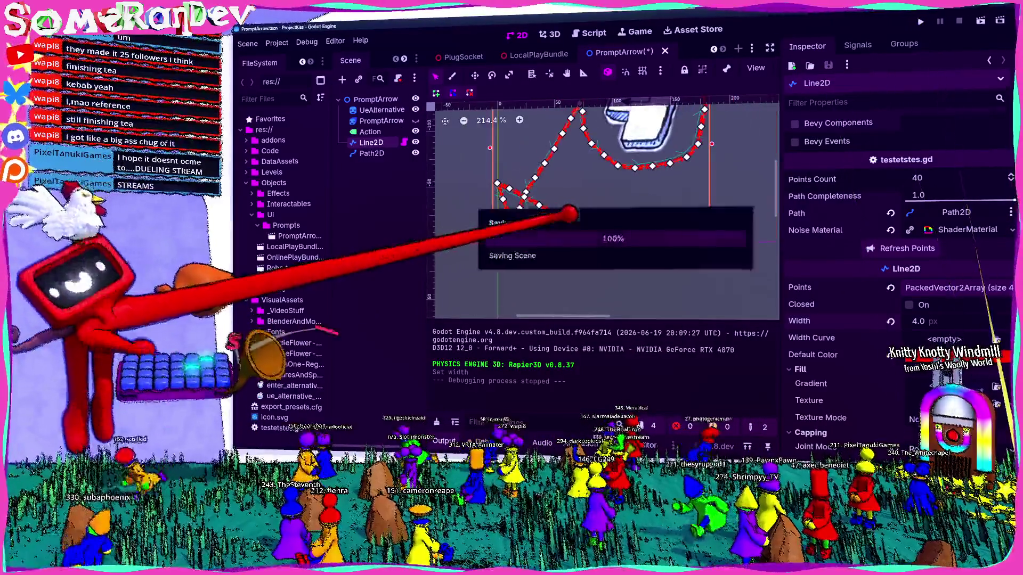
{"action": "left_click", "coordinate": [645, 445]}
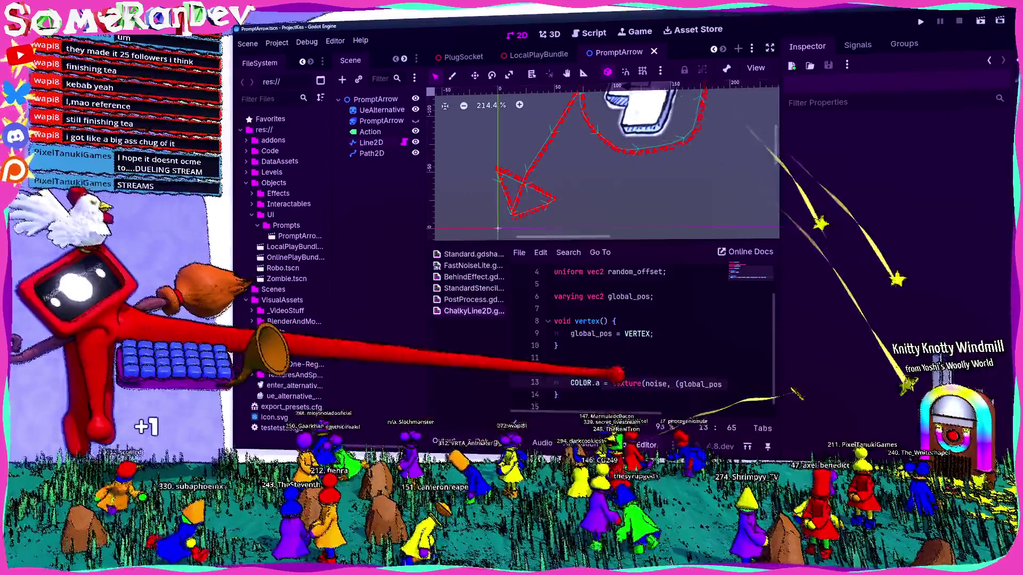
Change the line 13 shader threshold from 0.75 to 0.25 and save.
{"action": "left_click", "coordinate": [672, 375]}
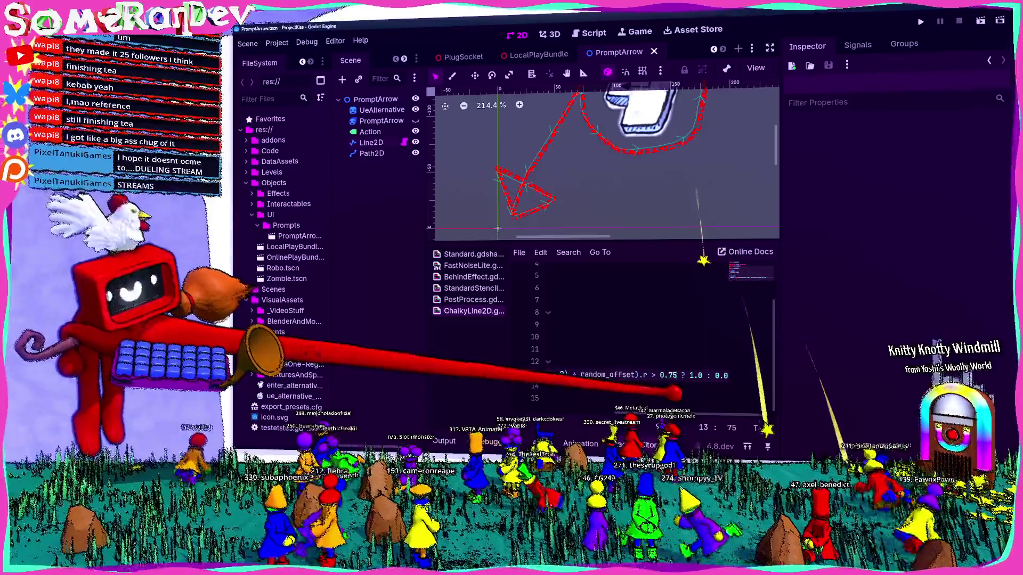
{"action": "key", "text": "Up"}
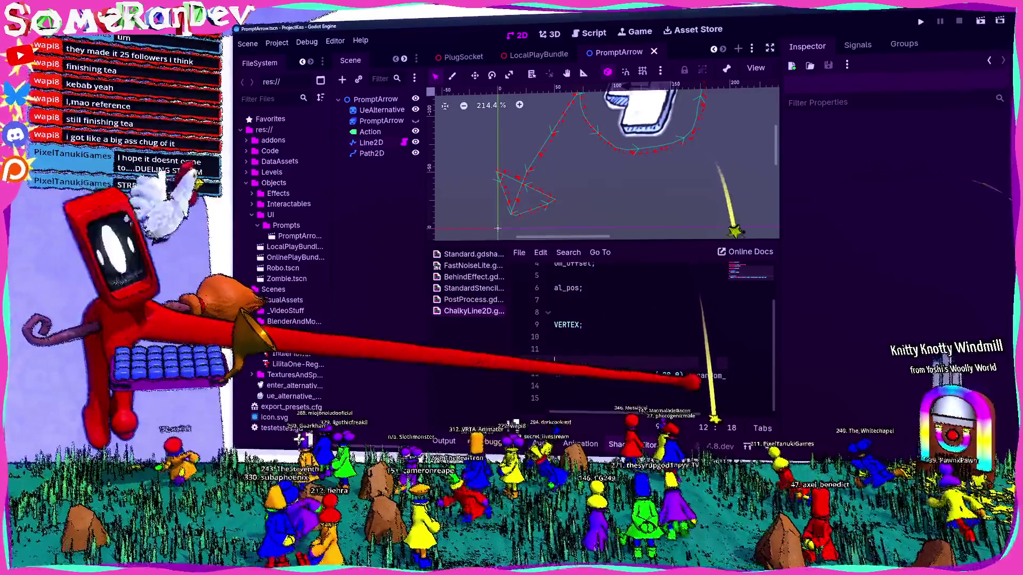
{"action": "key", "text": "End"}
{"action": "type", "text": "2"}
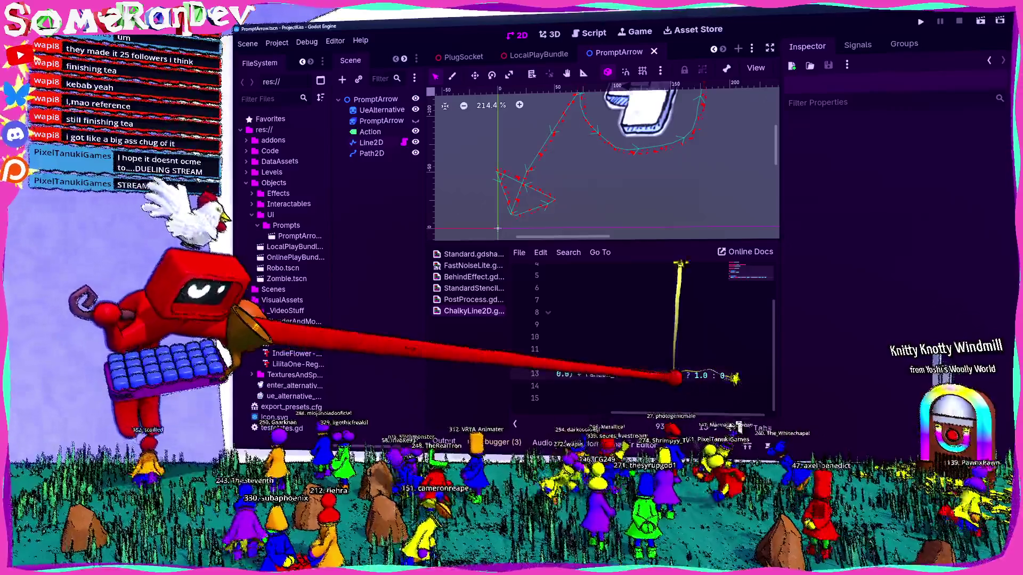
{"action": "key", "text": "ctrl+s"}
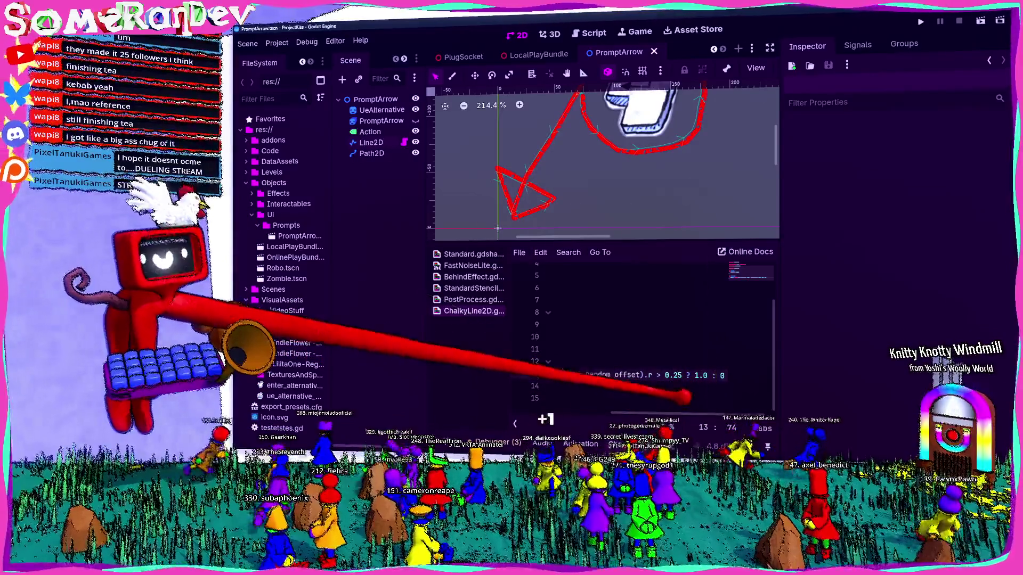
Set the threshold to 0.4 and run the project to test the arrow.
{"action": "type", "text": "4"}
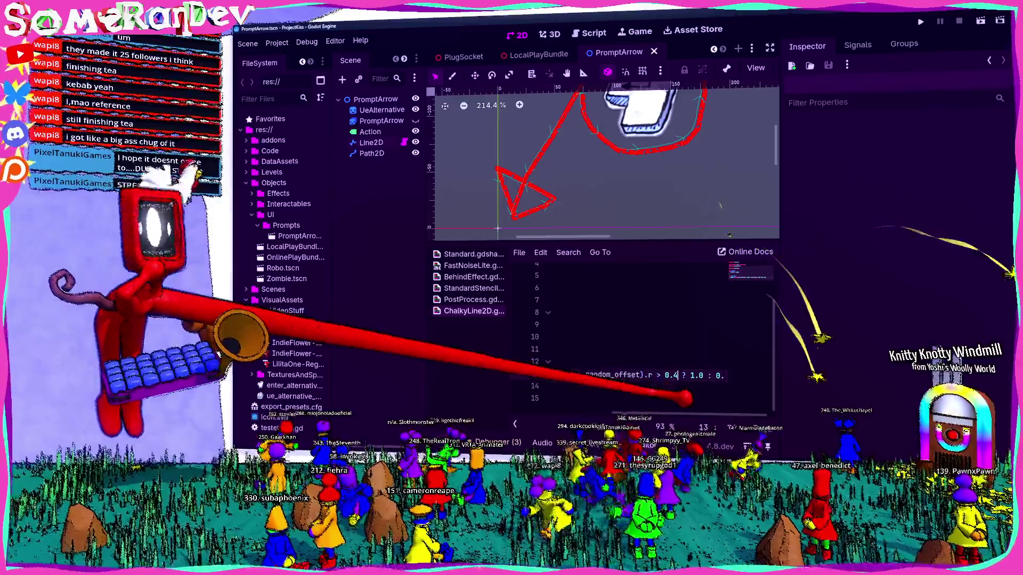
{"action": "scroll", "coordinate": [520, 178], "scroll_direction": "up", "scroll_amount": 3}
{"action": "scroll", "coordinate": [514, 181], "scroll_direction": "down", "scroll_amount": 5}
{"action": "scroll", "coordinate": [508, 195], "scroll_direction": "up", "scroll_amount": 2}
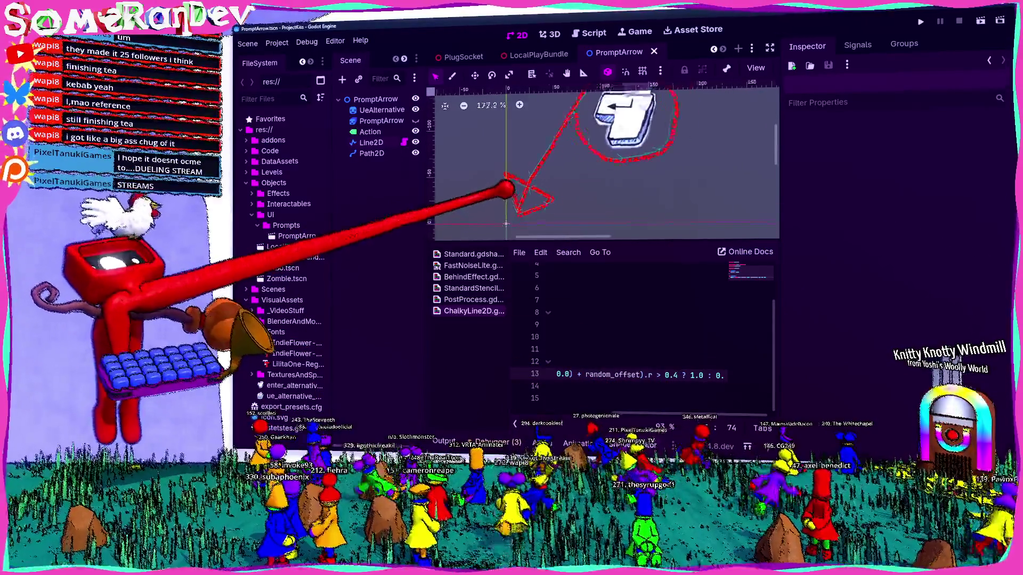
{"action": "left_click", "coordinate": [920, 21]}
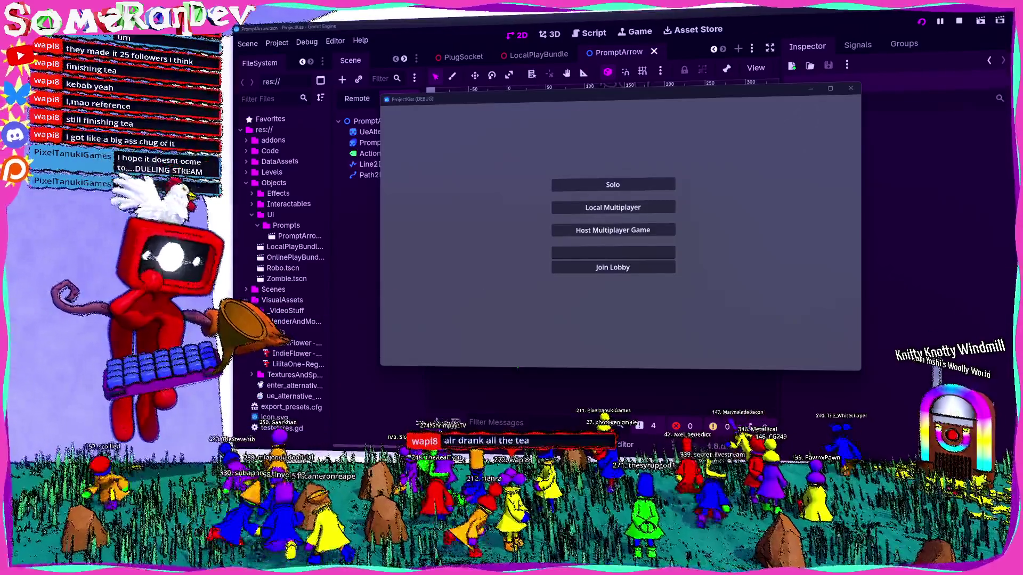
Maximize the ProjectKiss debug window, play a solo round with the chalky arrow, then stop it.
{"action": "left_click", "coordinate": [830, 88]}
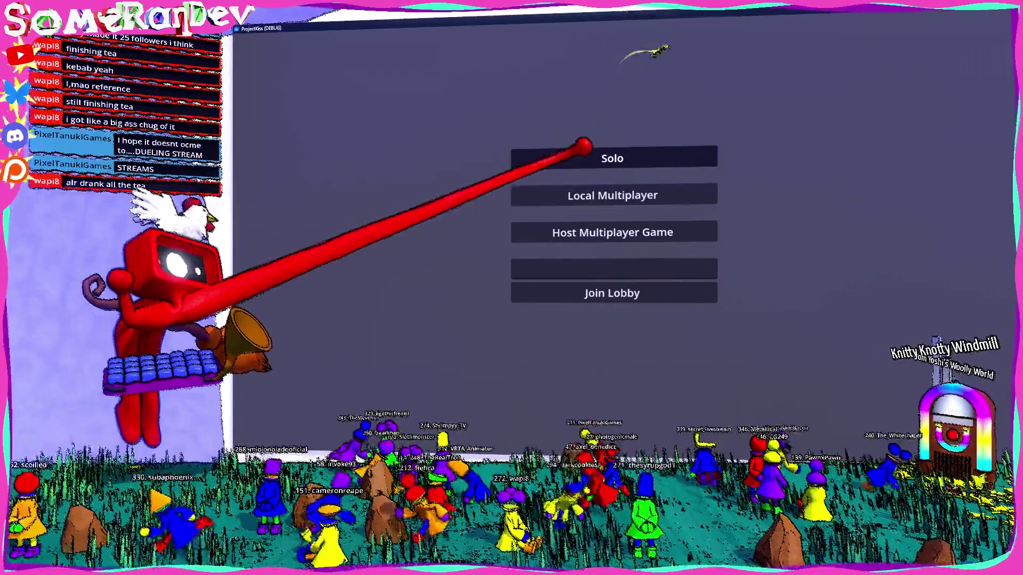
{"action": "key", "text": "Return"}
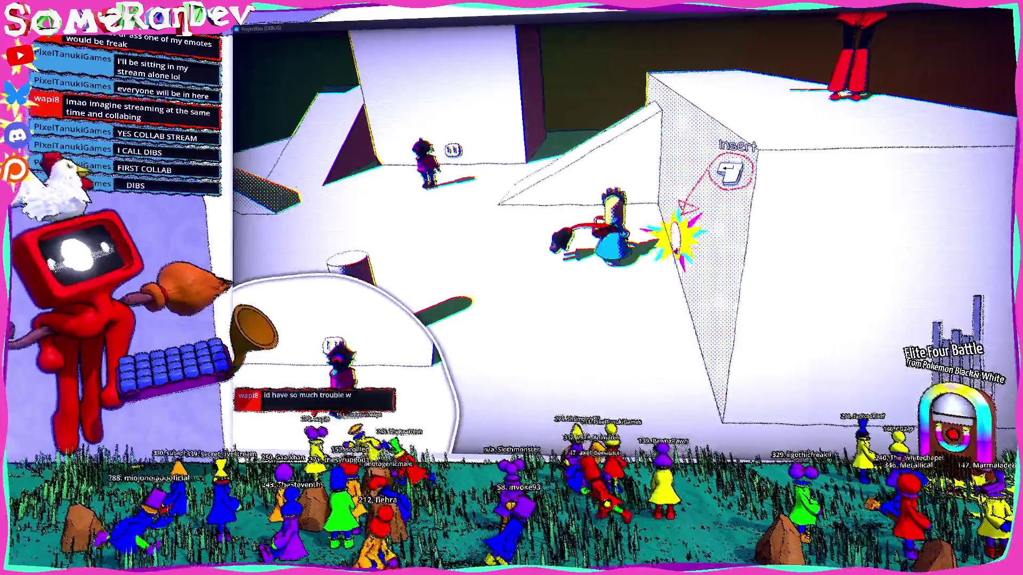
{"action": "key", "text": "F8"}
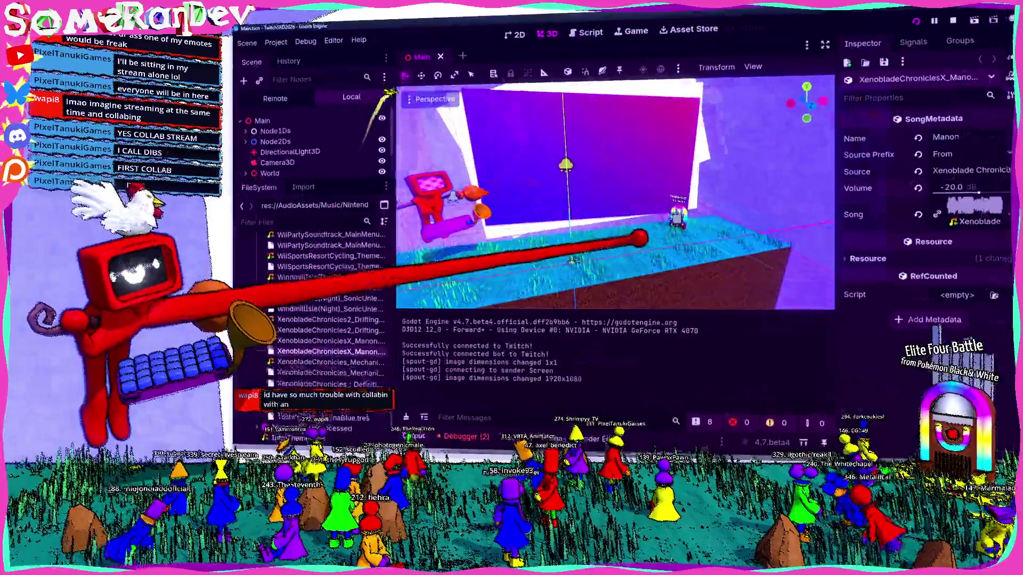
Set the Elite Four Battle song resource's volume to -26.0 dB.
{"action": "scroll", "coordinate": [328, 309], "scroll_direction": "up", "scroll_amount": 10}
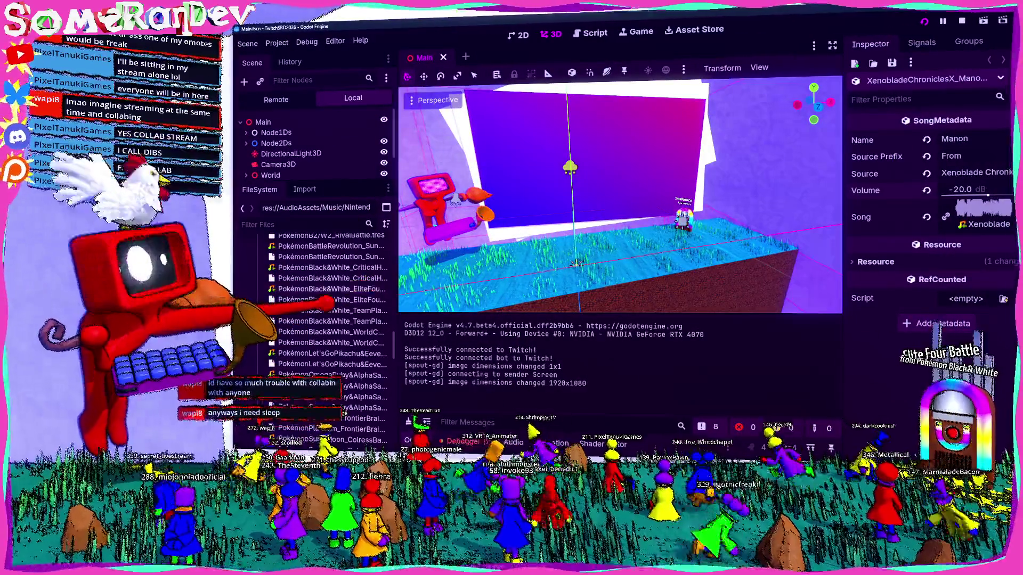
{"action": "left_click", "coordinate": [330, 300]}
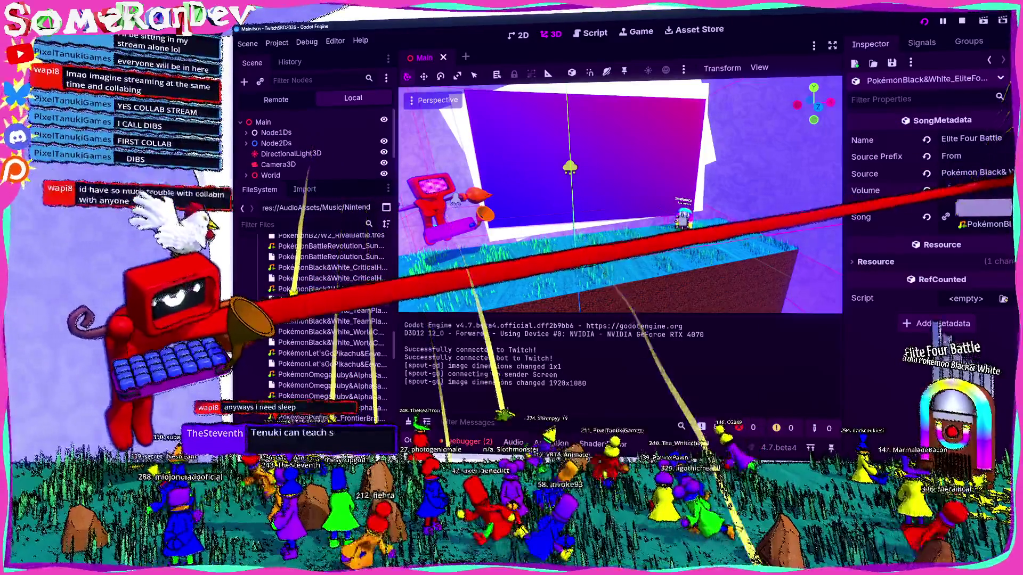
{"action": "left_click_drag", "start_coordinate": [959, 191], "coordinate": [986, 195]}
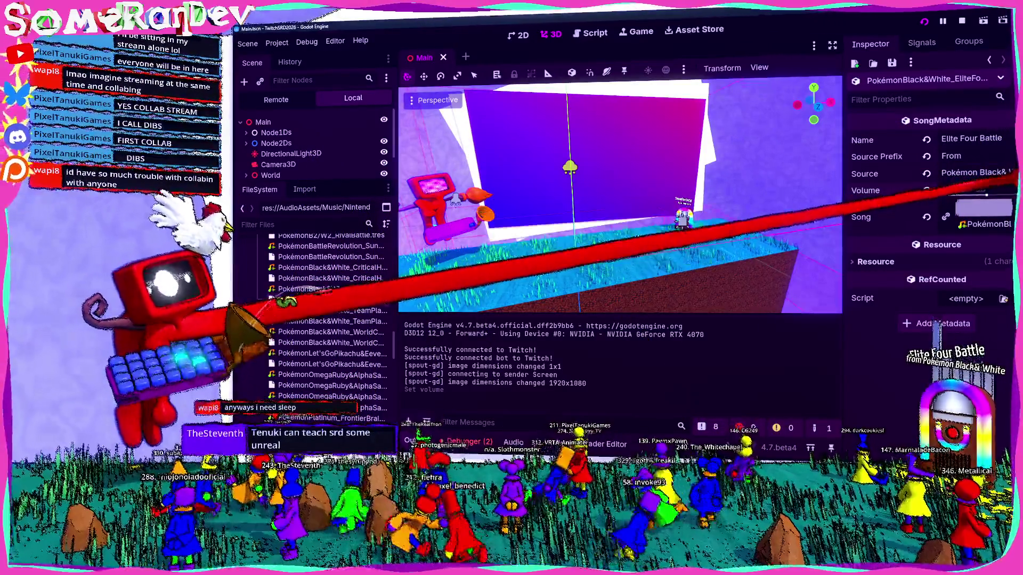
{"action": "left_click", "coordinate": [970, 191]}
{"action": "type", "text": "-26"}
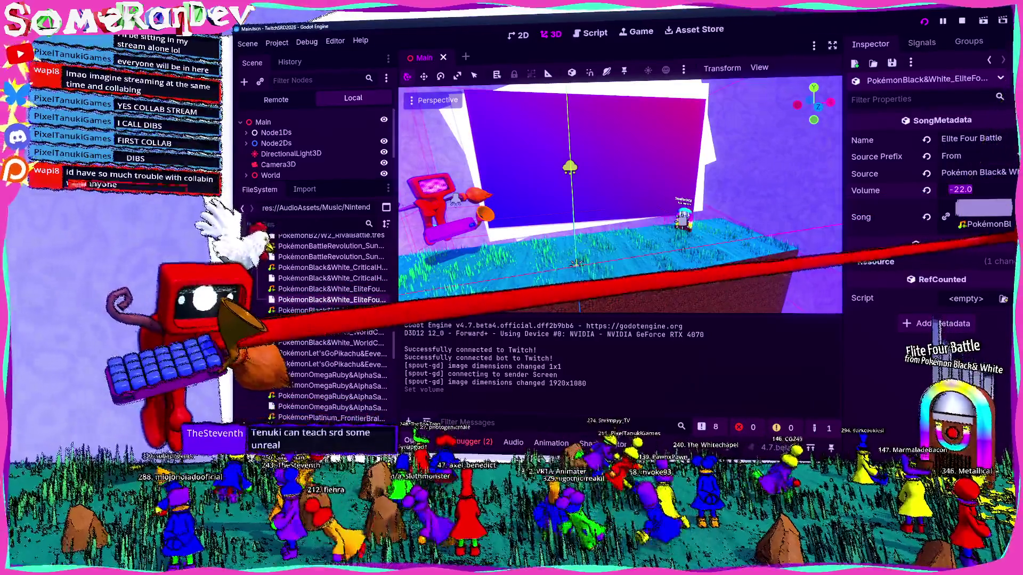
{"action": "key", "text": "Return"}
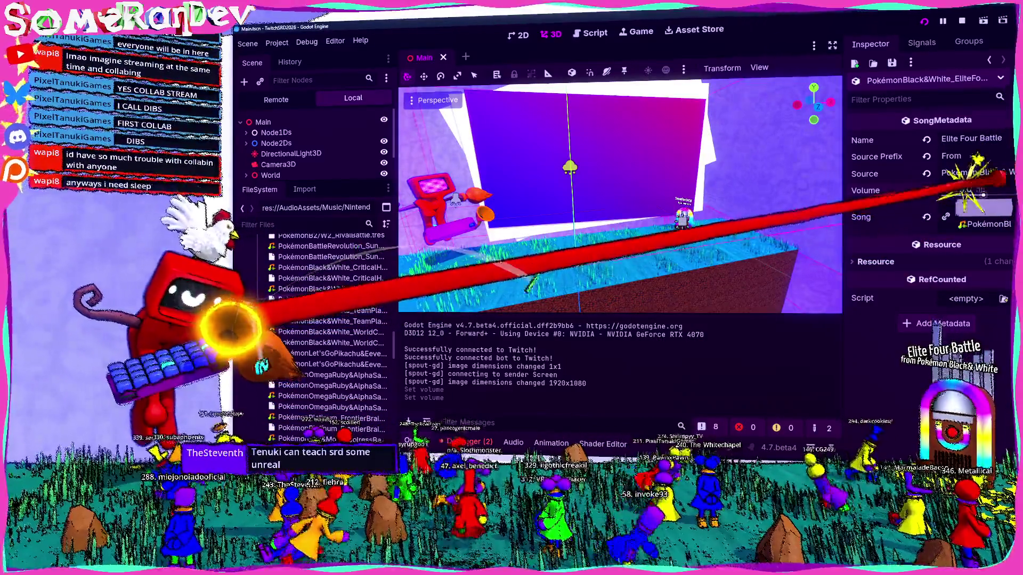
Inspect the Team Plasma, Critical Health, Battle Revolution and Rival Battle song resources.
{"action": "left_click", "coordinate": [330, 321]}
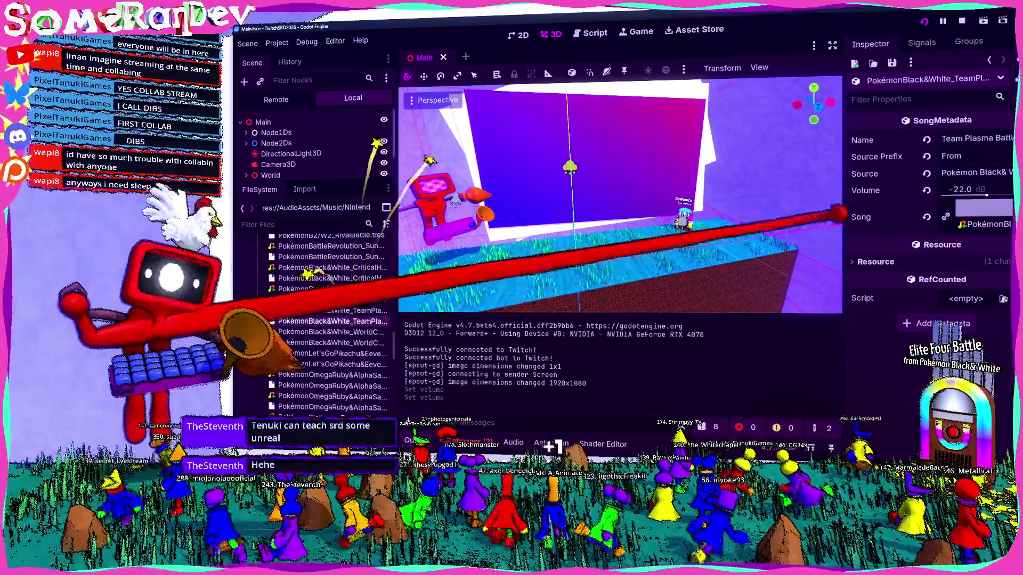
{"action": "left_click", "coordinate": [341, 278]}
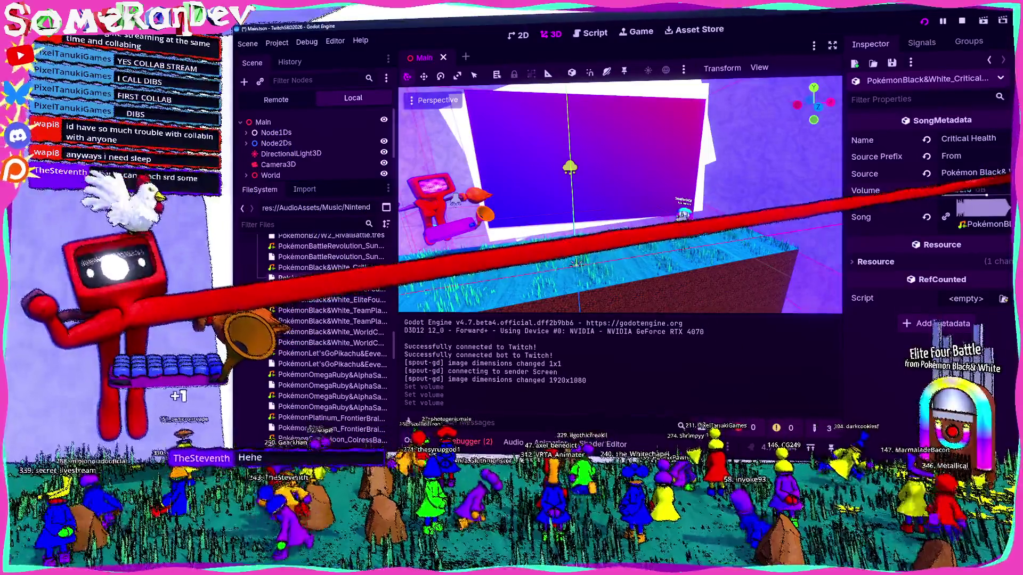
{"action": "scroll", "coordinate": [330, 320], "scroll_direction": "up", "scroll_amount": 2}
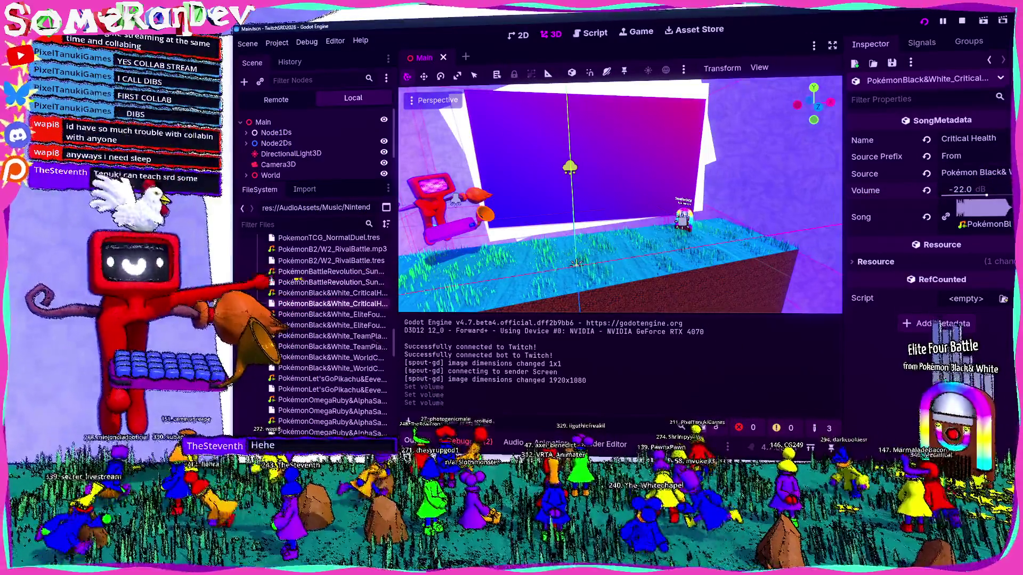
{"action": "left_click", "coordinate": [330, 282]}
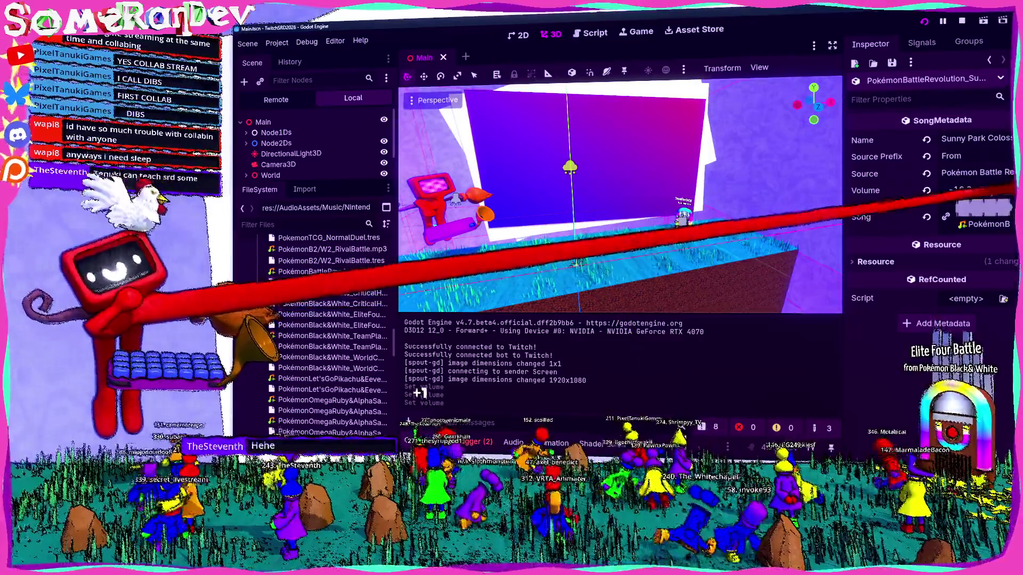
{"action": "left_click", "coordinate": [961, 190]}
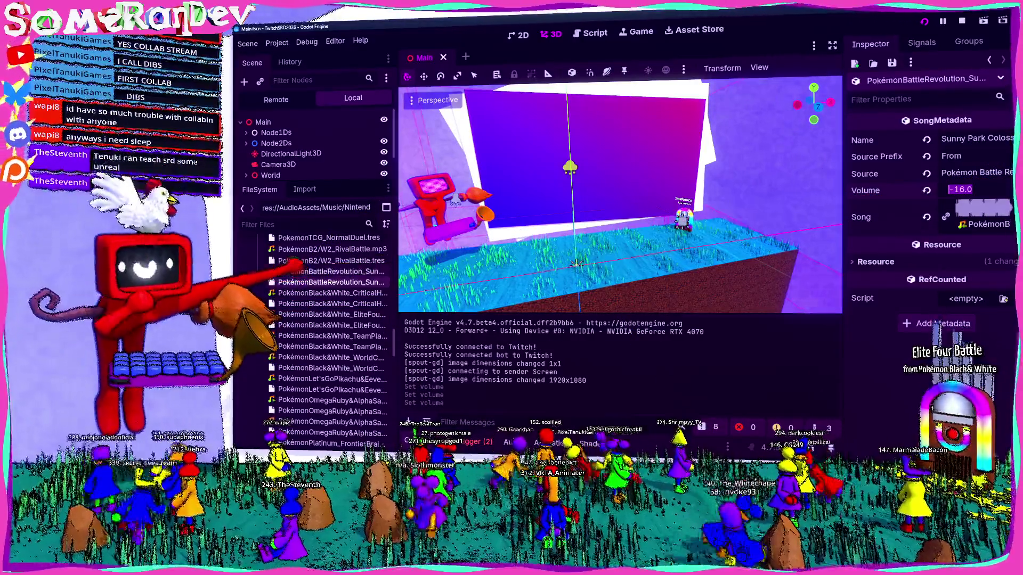
{"action": "left_click", "coordinate": [320, 261]}
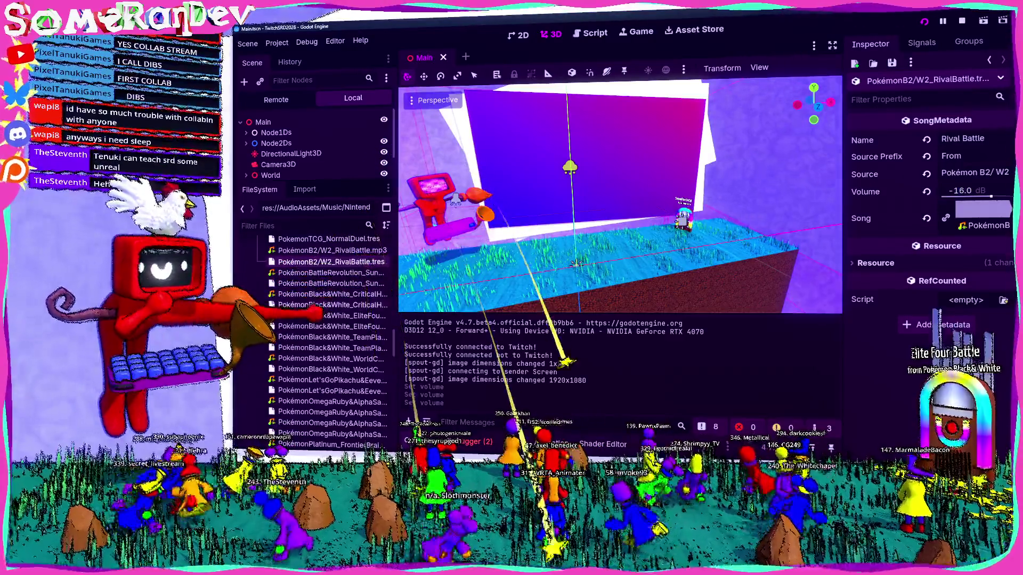
{"action": "scroll", "coordinate": [327, 341], "scroll_direction": "down", "scroll_amount": 6}
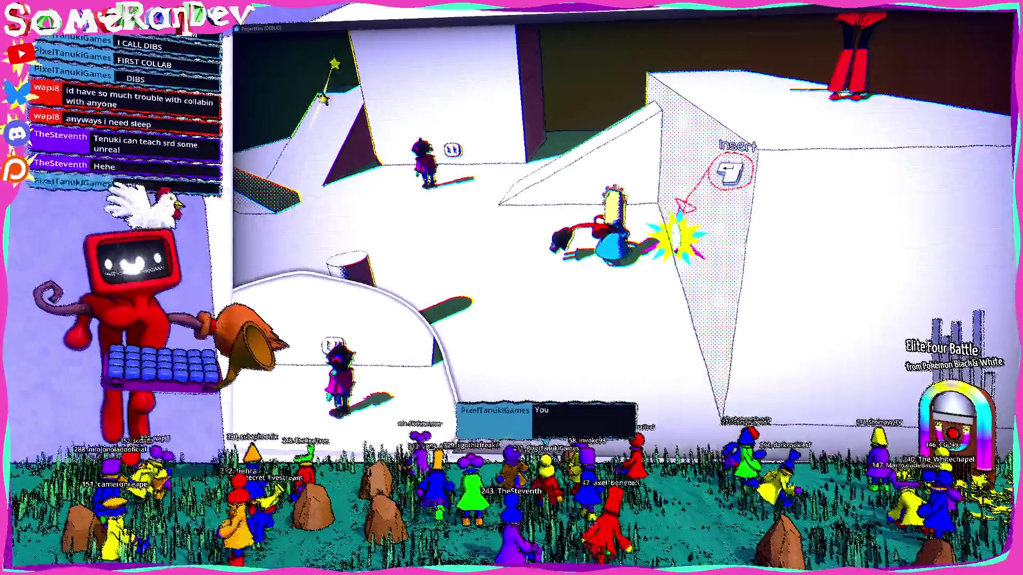
{"action": "key", "text": "alt+Tab"}
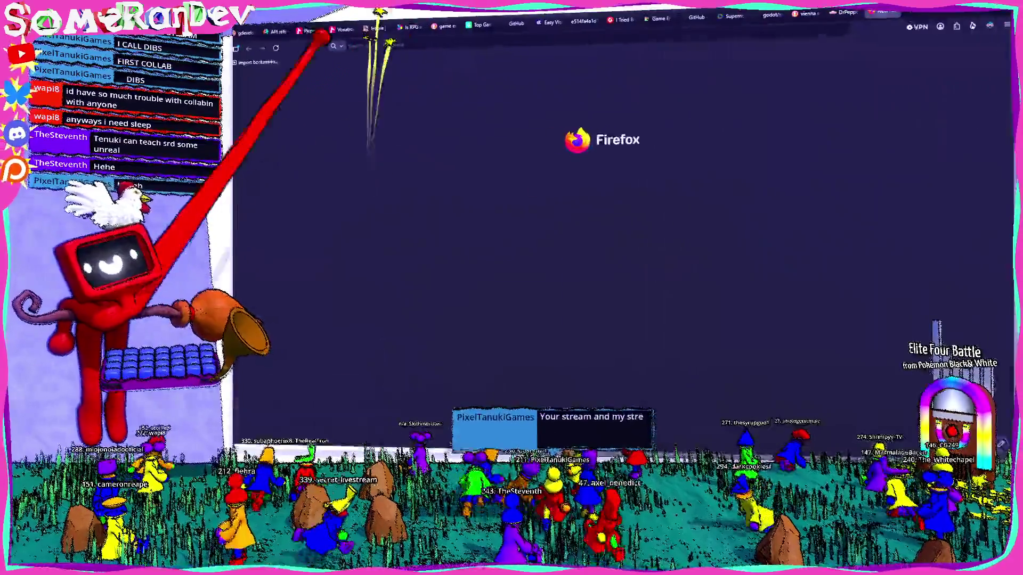
{"action": "type", "text": "tiktok.com/@SomeRanDev"}
{"action": "key", "text": "Return"}
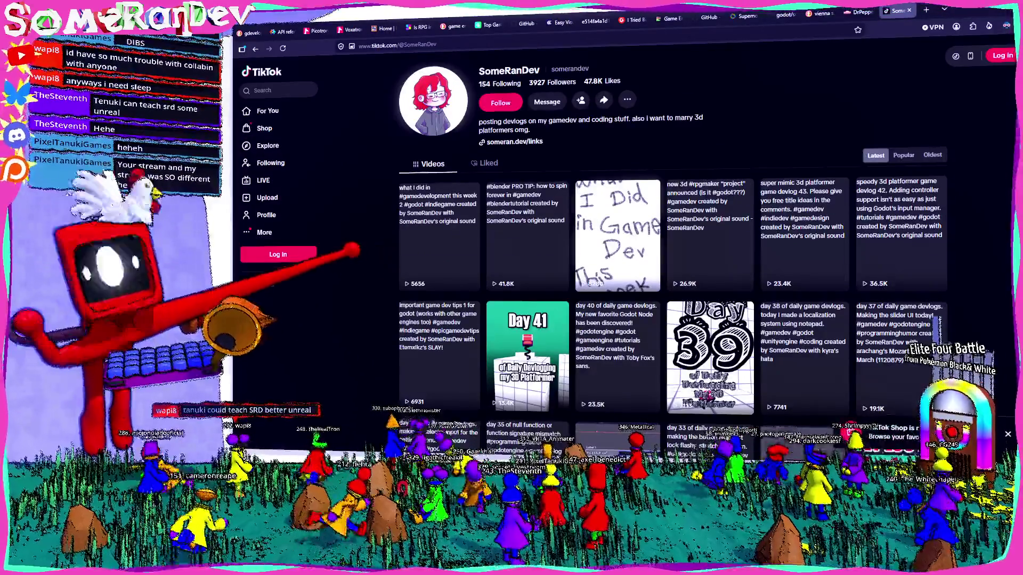
{"action": "scroll", "coordinate": [352, 249], "scroll_direction": "down", "scroll_amount": 10}
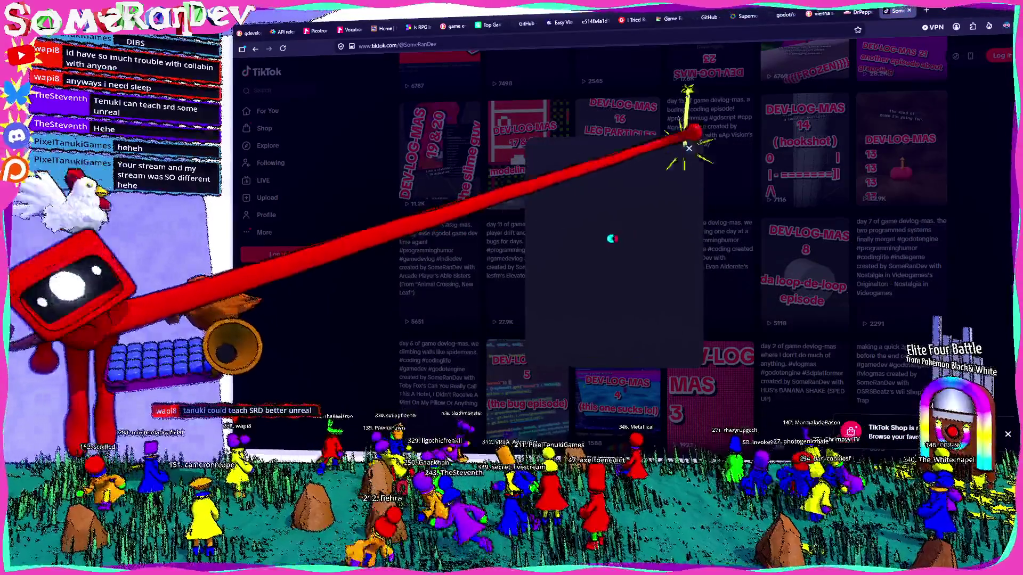
{"action": "scroll", "coordinate": [794, 299], "scroll_direction": "down", "scroll_amount": 5}
{"action": "scroll", "coordinate": [794, 308], "scroll_direction": "down", "scroll_amount": 5}
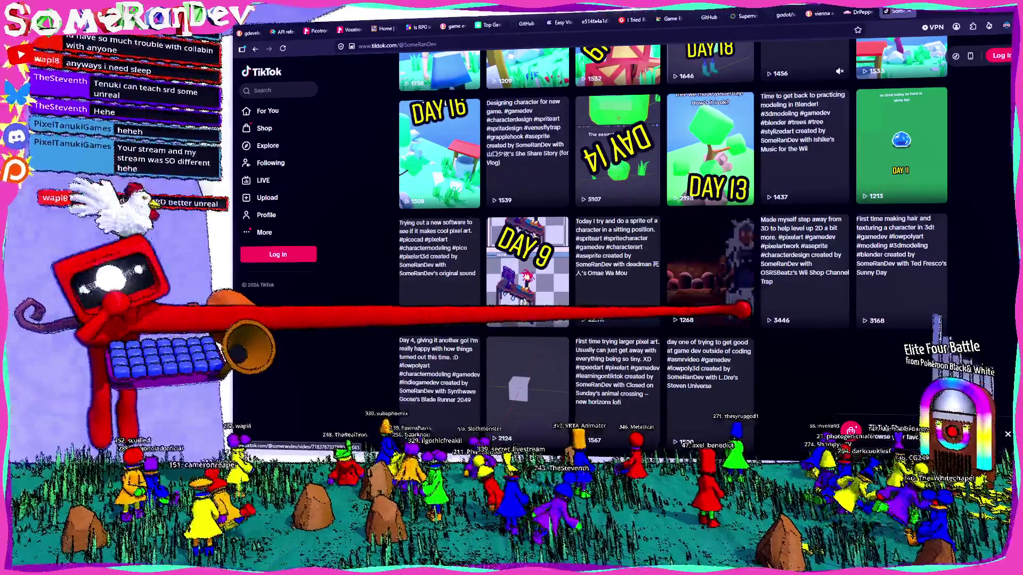
{"action": "scroll", "coordinate": [674, 217], "scroll_direction": "up", "scroll_amount": 3}
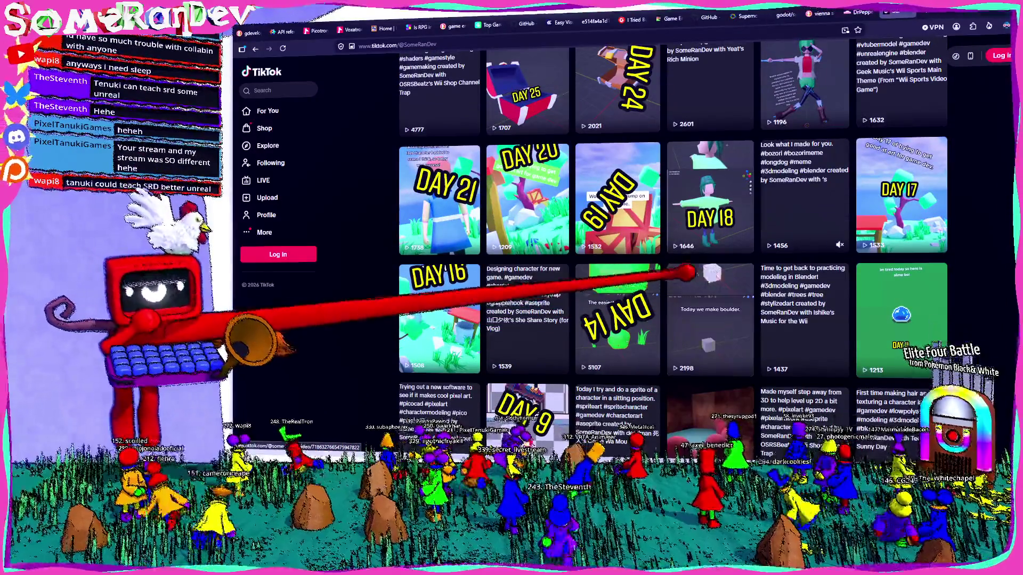
{"action": "scroll", "coordinate": [674, 273], "scroll_direction": "up", "scroll_amount": 3}
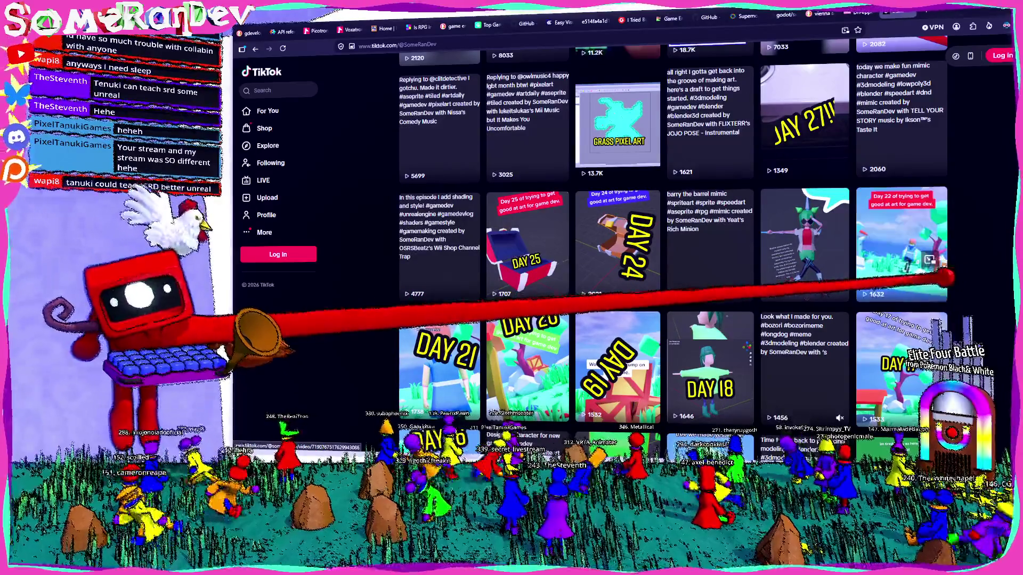
{"action": "scroll", "coordinate": [759, 274], "scroll_direction": "down", "scroll_amount": 2}
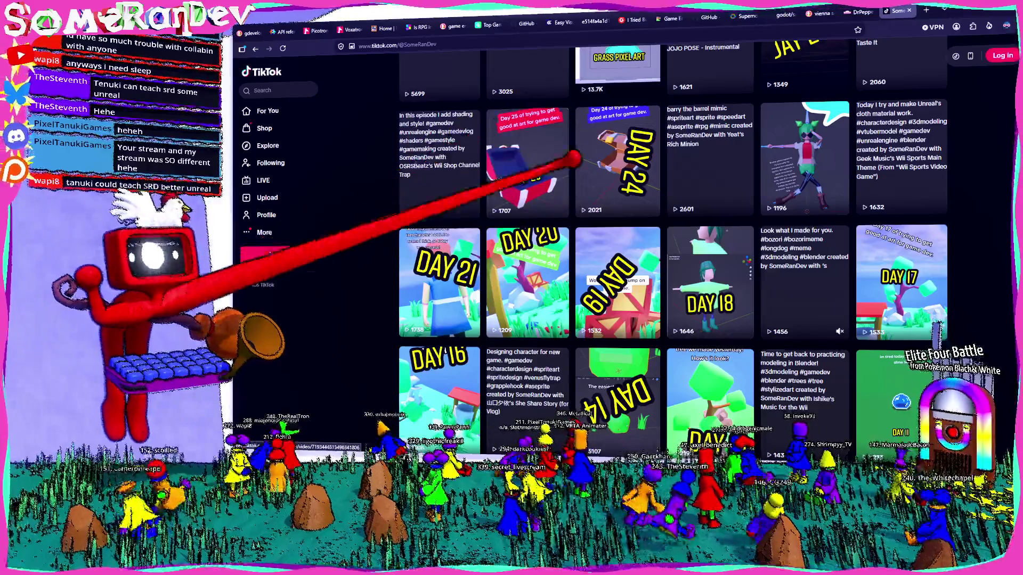
{"action": "scroll", "coordinate": [490, 171], "scroll_direction": "down", "scroll_amount": 3}
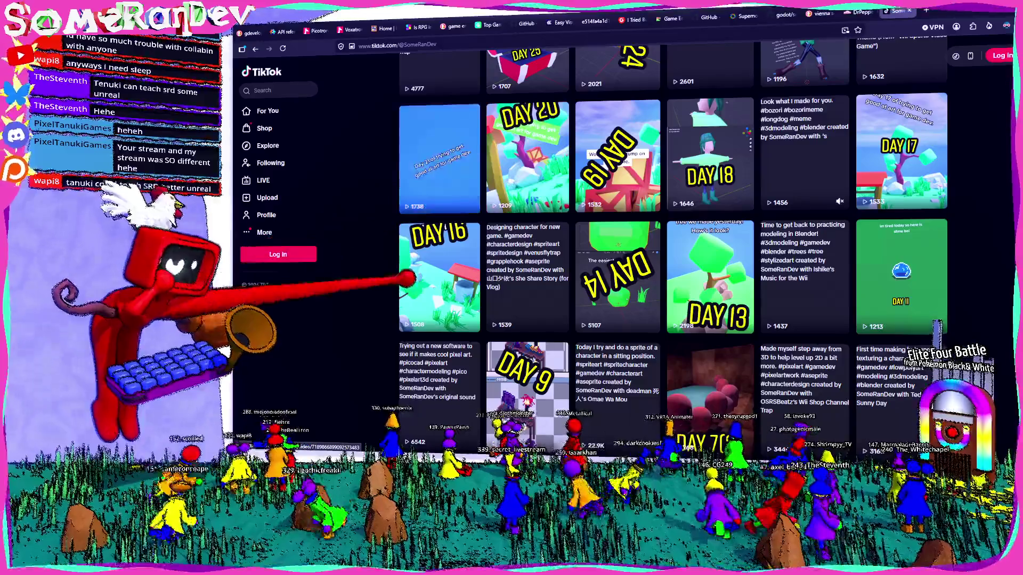
{"action": "scroll", "coordinate": [936, 240], "scroll_direction": "down", "scroll_amount": 10}
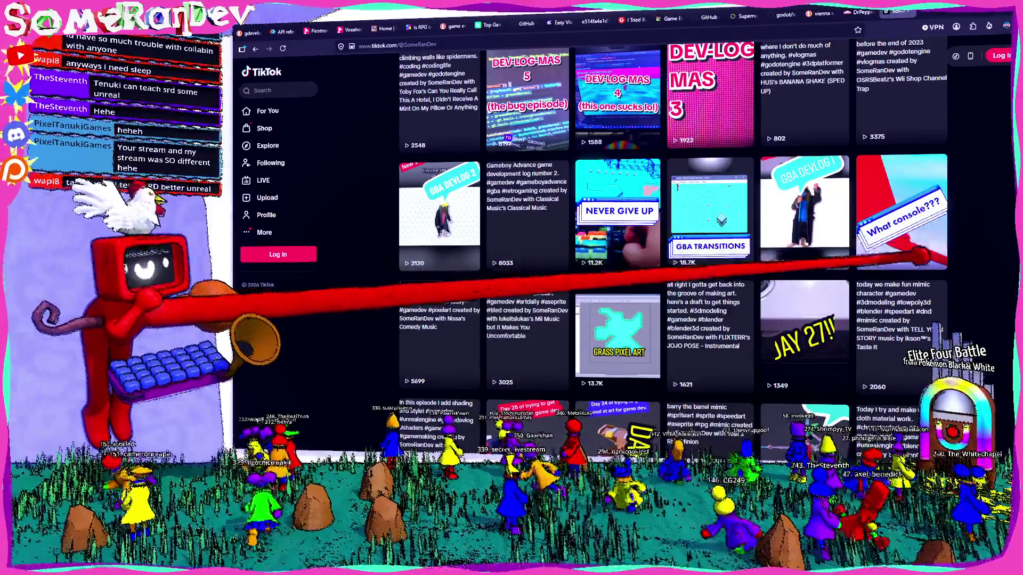
{"action": "scroll", "coordinate": [685, 270], "scroll_direction": "down", "scroll_amount": 5}
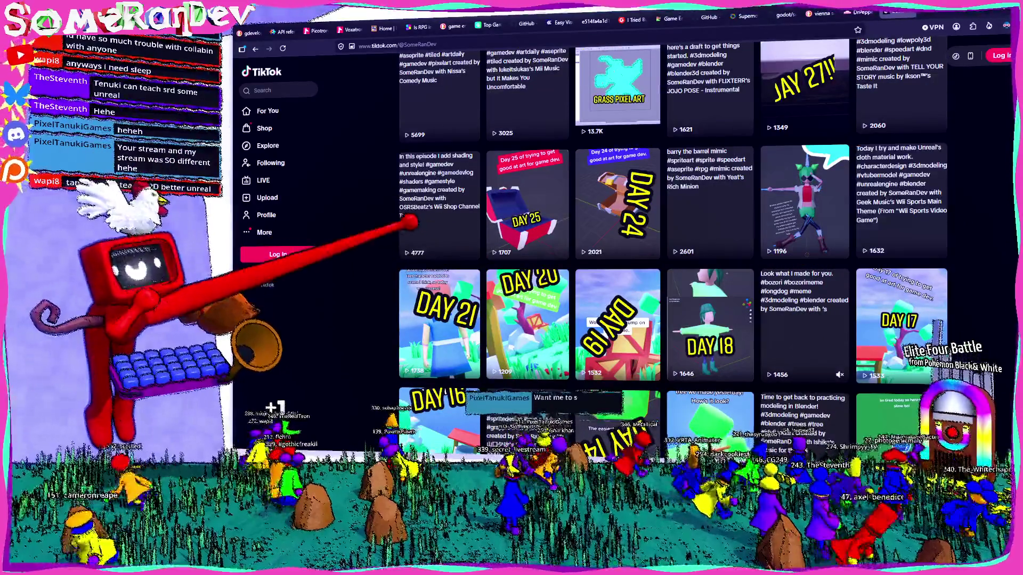
{"action": "left_click", "coordinate": [426, 213]}
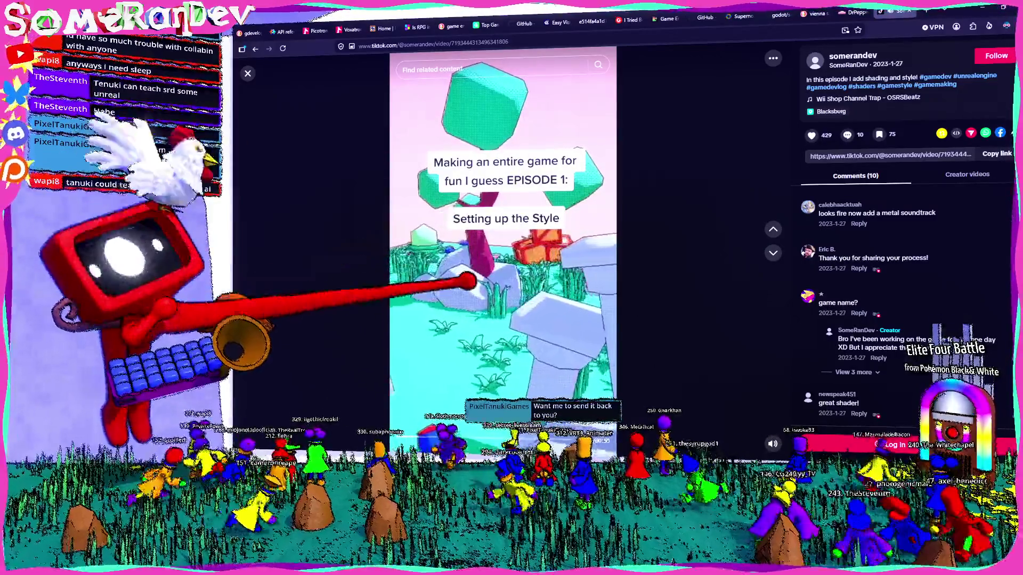
Pause and close the shading video, then open the GBA DEVLOG 1 video from the grid.
{"action": "left_click", "coordinate": [535, 197]}
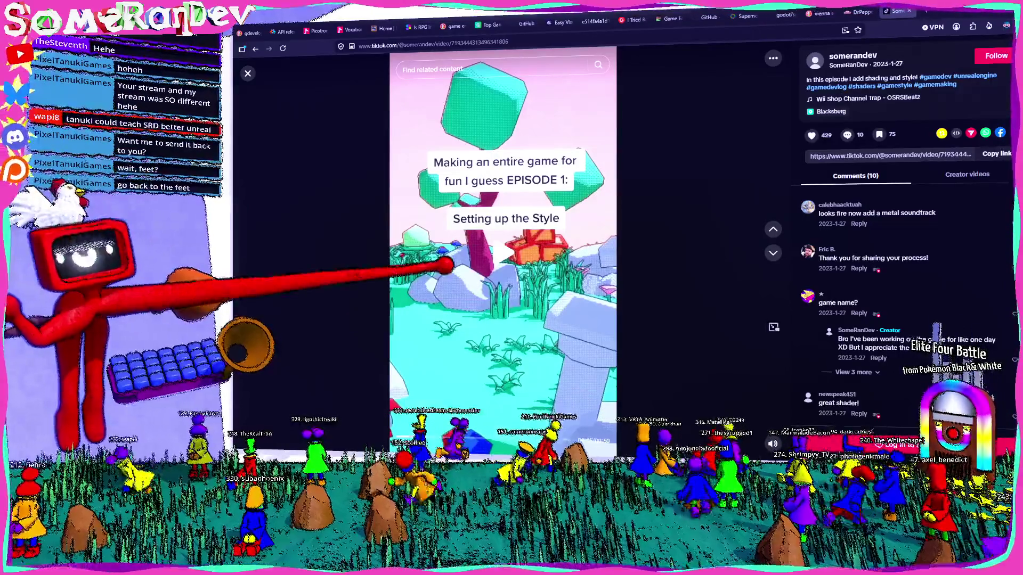
{"action": "left_click", "coordinate": [248, 73]}
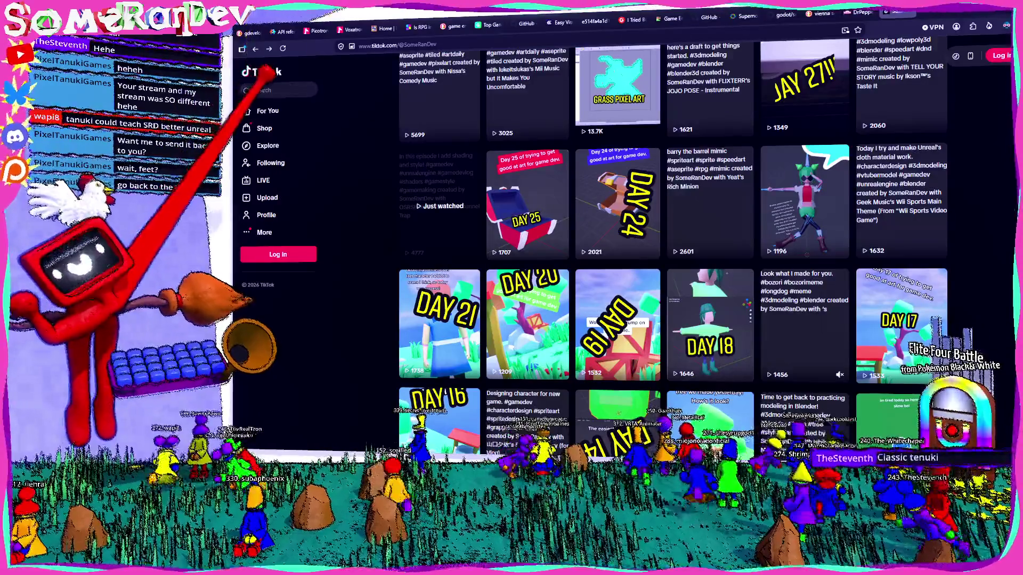
{"action": "scroll", "coordinate": [779, 256], "scroll_direction": "up", "scroll_amount": 2}
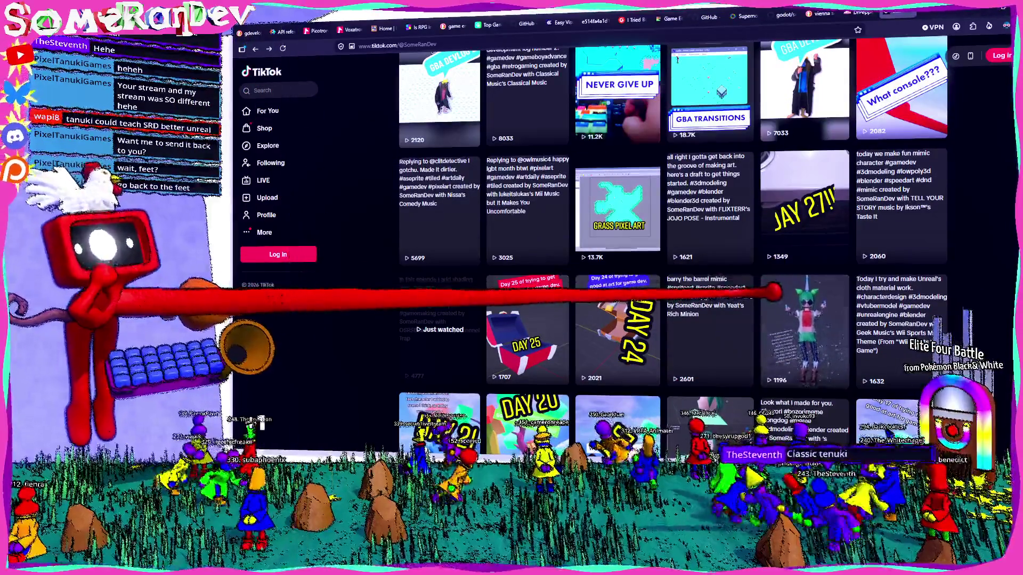
{"action": "scroll", "coordinate": [776, 291], "scroll_direction": "up", "scroll_amount": 2}
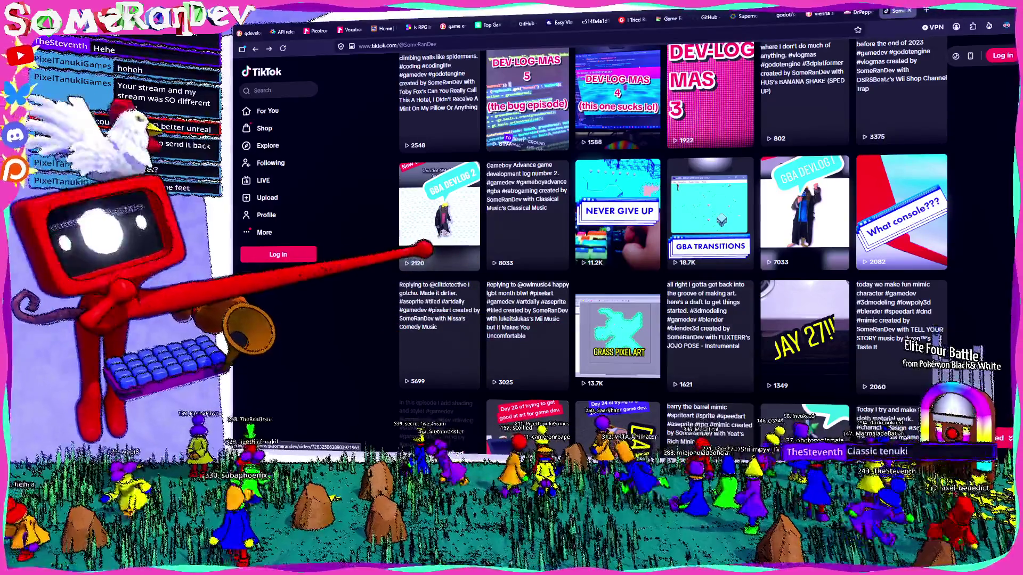
{"action": "left_click", "coordinate": [807, 230]}
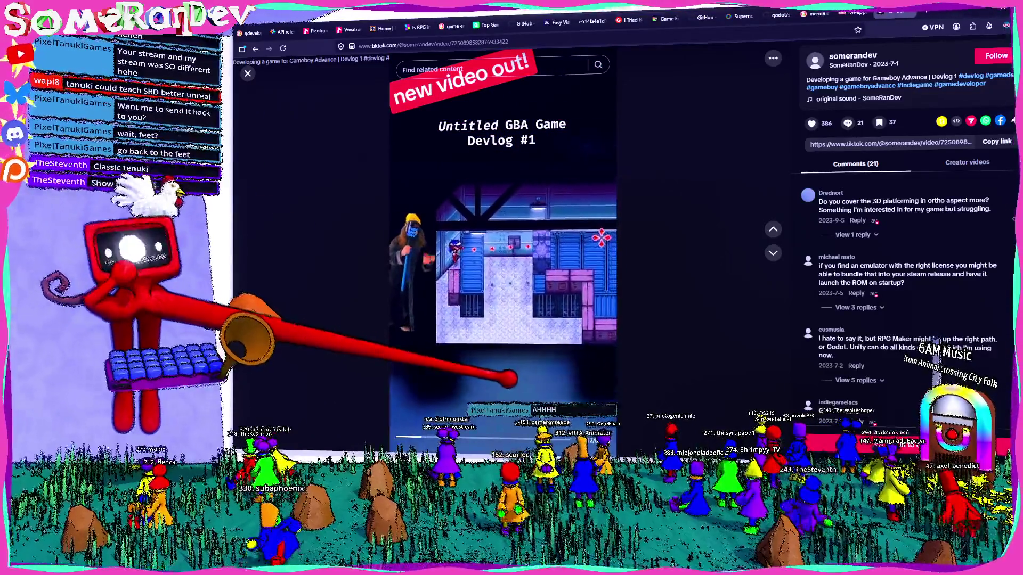
Pause the GBA devlog video and switch back to the running ProjectKiss game window.
{"action": "key", "text": "space"}
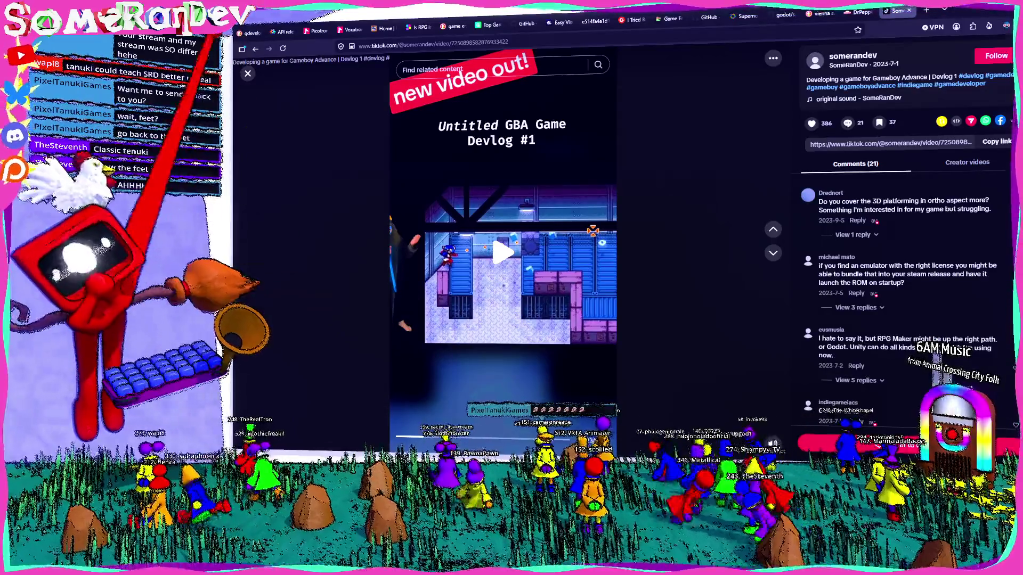
{"action": "key", "text": "ctrl+Tab"}
{"action": "key", "text": "alt+Tab"}
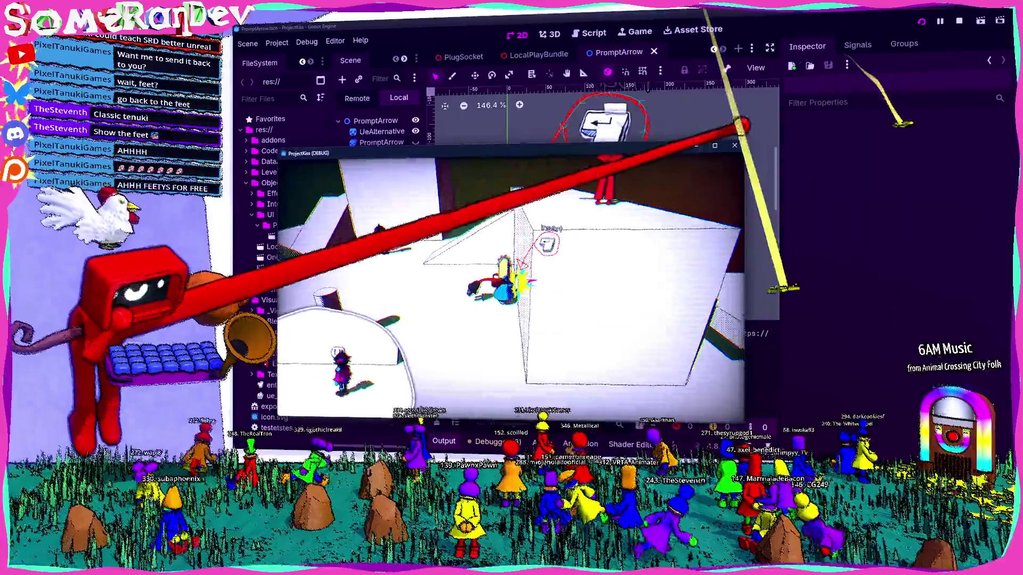
Stop the running ProjectKiss game and switch to the Zed editor.
{"action": "key", "text": "F8"}
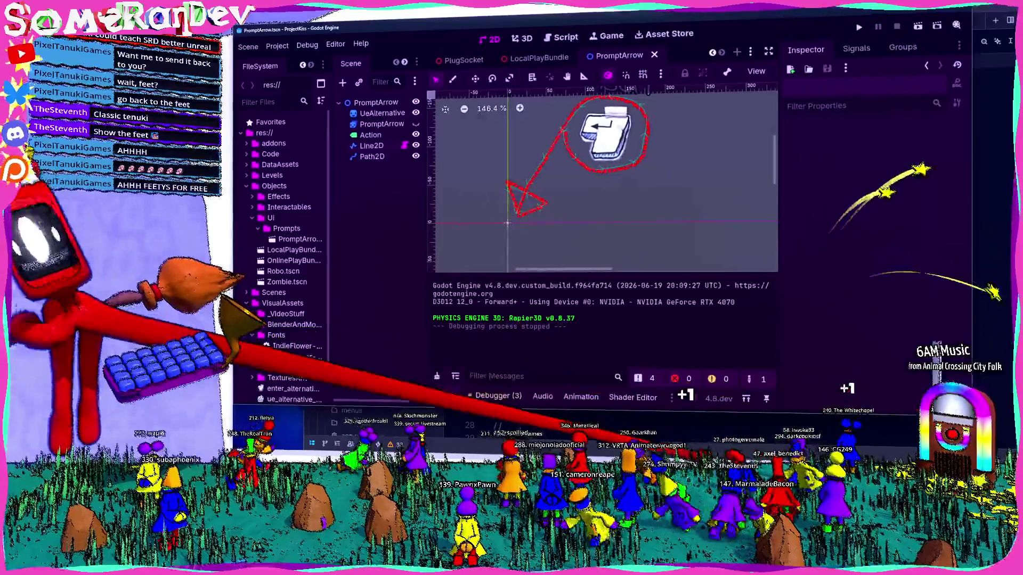
{"action": "key", "text": "alt+Tab"}
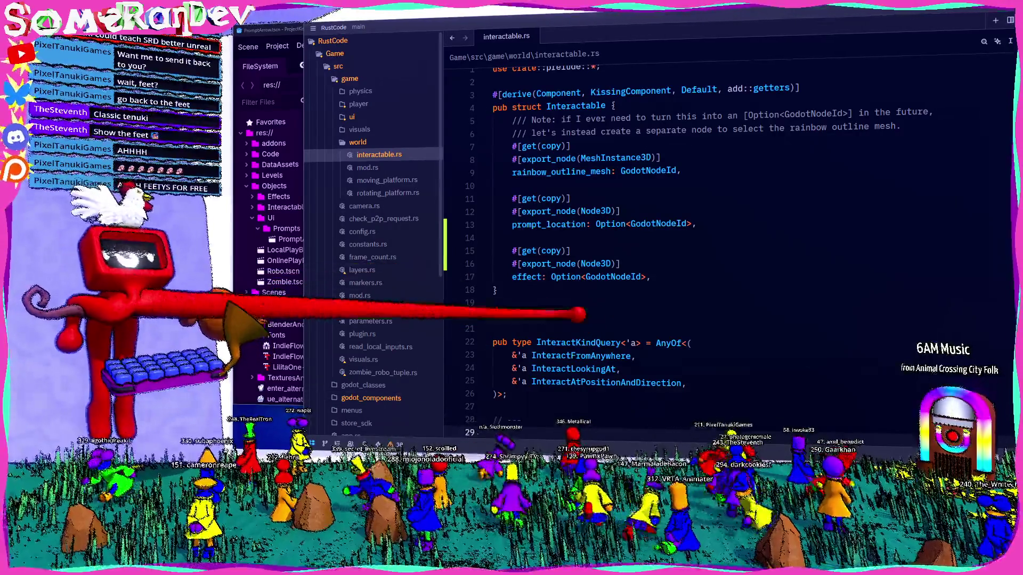
Review the Interactable structs in interactable.rs, expand the ui folder, and open effects.rs.
{"action": "scroll", "coordinate": [725, 240], "scroll_direction": "down", "scroll_amount": 10}
{"action": "scroll", "coordinate": [725, 240], "scroll_direction": "down", "scroll_amount": 5}
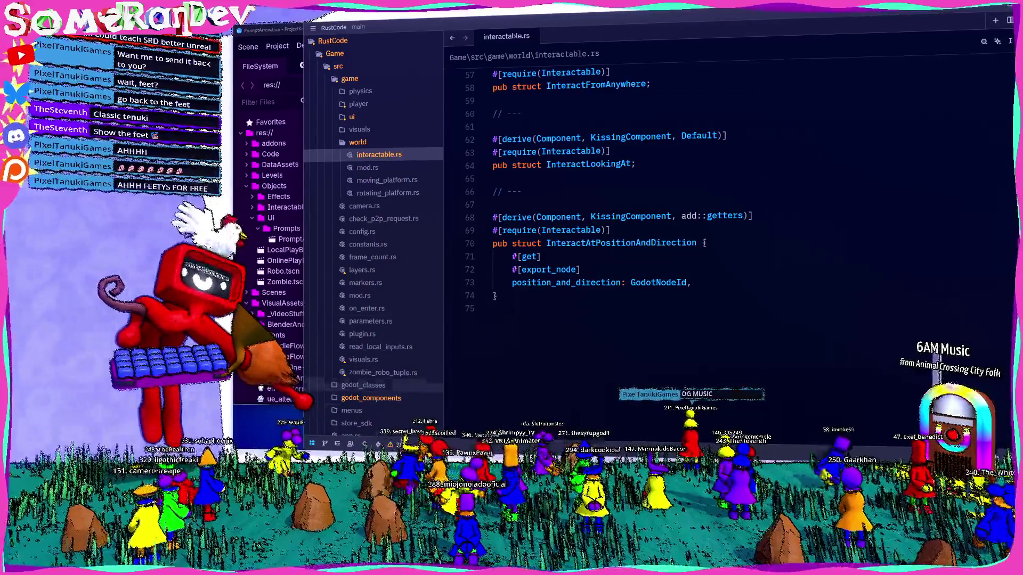
{"action": "scroll", "coordinate": [657, 355], "scroll_direction": "up", "scroll_amount": 9}
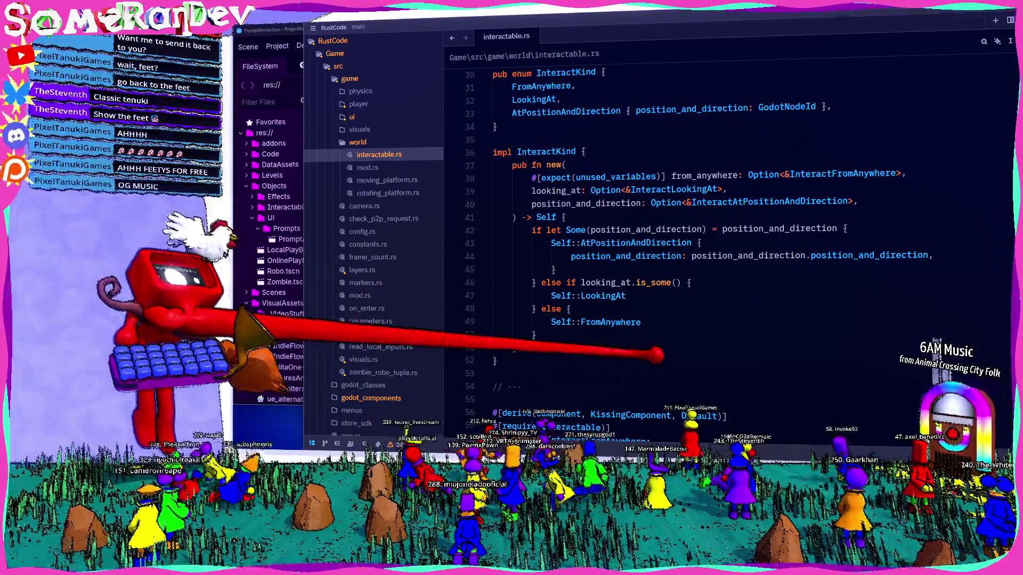
{"action": "scroll", "coordinate": [639, 339], "scroll_direction": "down", "scroll_amount": 7}
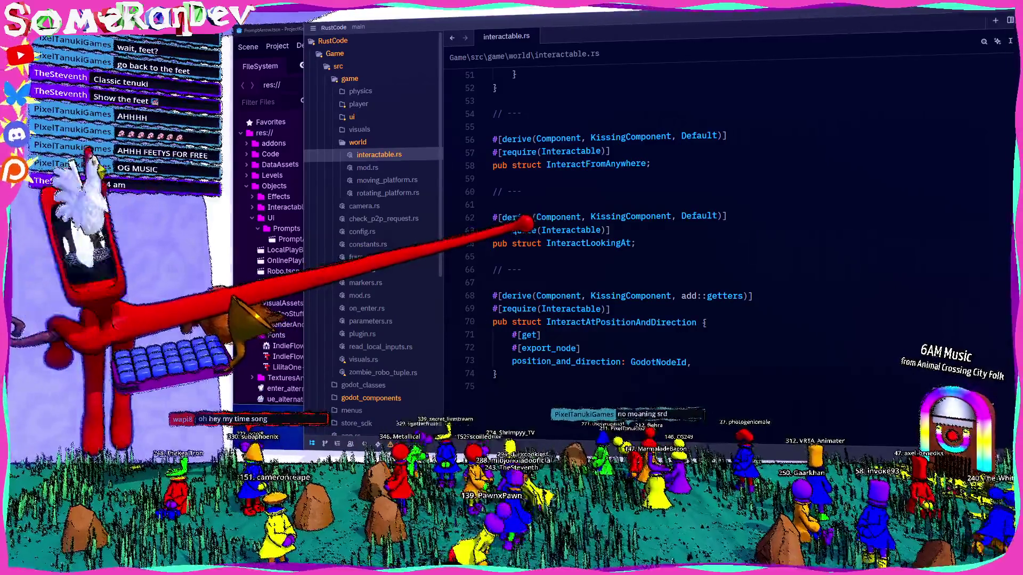
{"action": "left_click", "coordinate": [351, 116]}
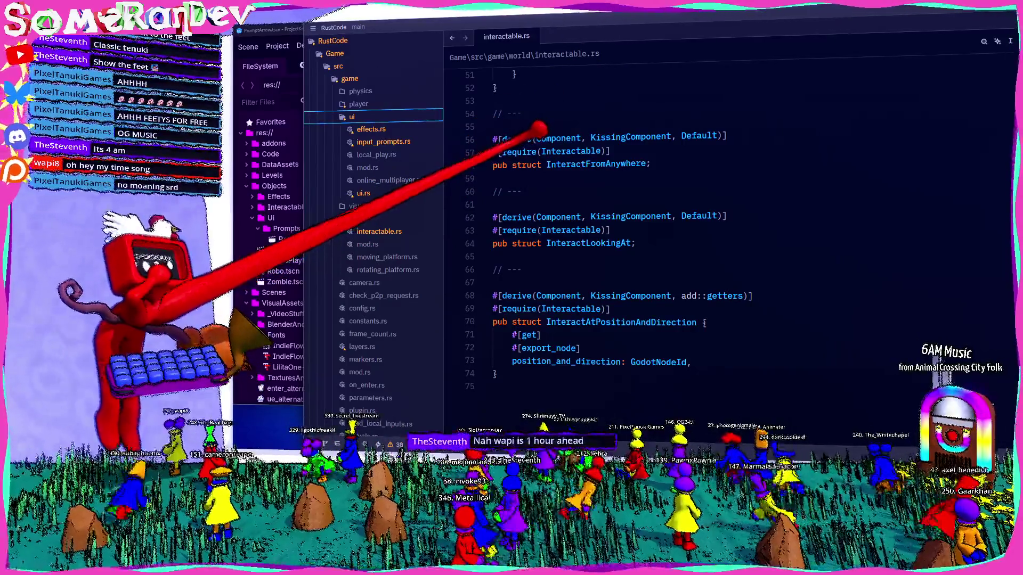
{"action": "mouse_move", "coordinate": [528, 128]}
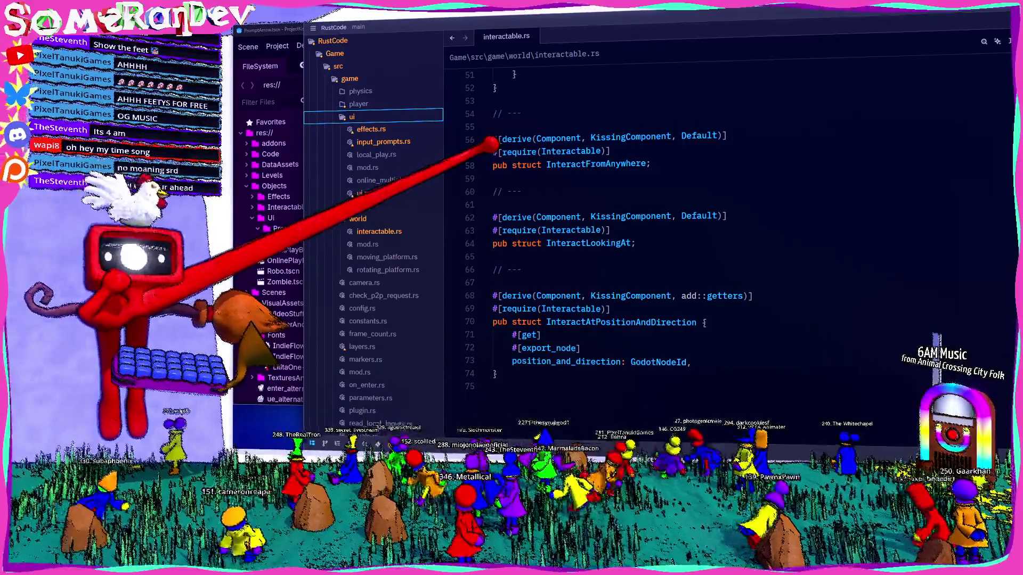
{"action": "mouse_move", "coordinate": [498, 165]}
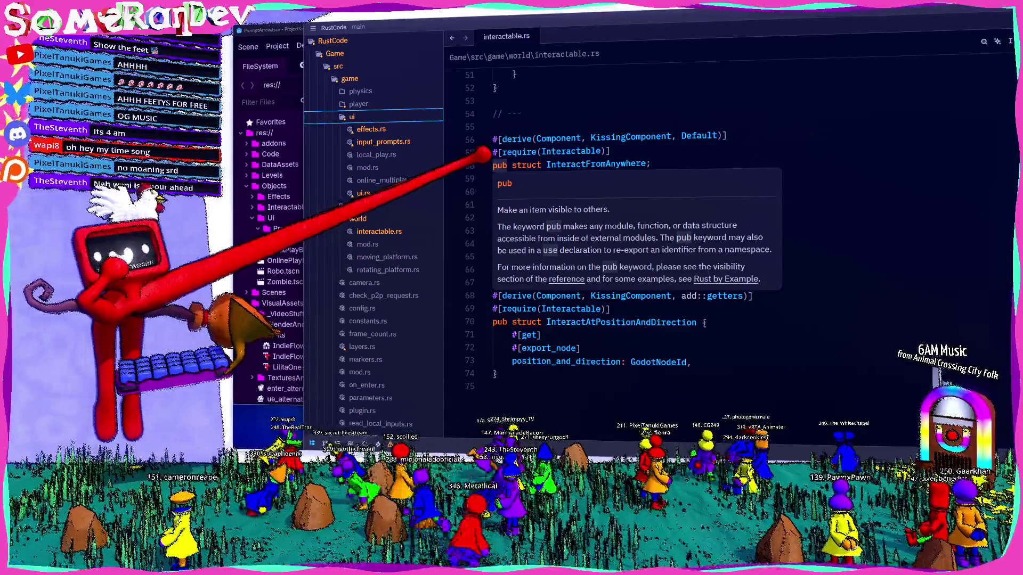
{"action": "left_click", "coordinate": [636, 123]}
{"action": "mouse_move", "coordinate": [618, 131]}
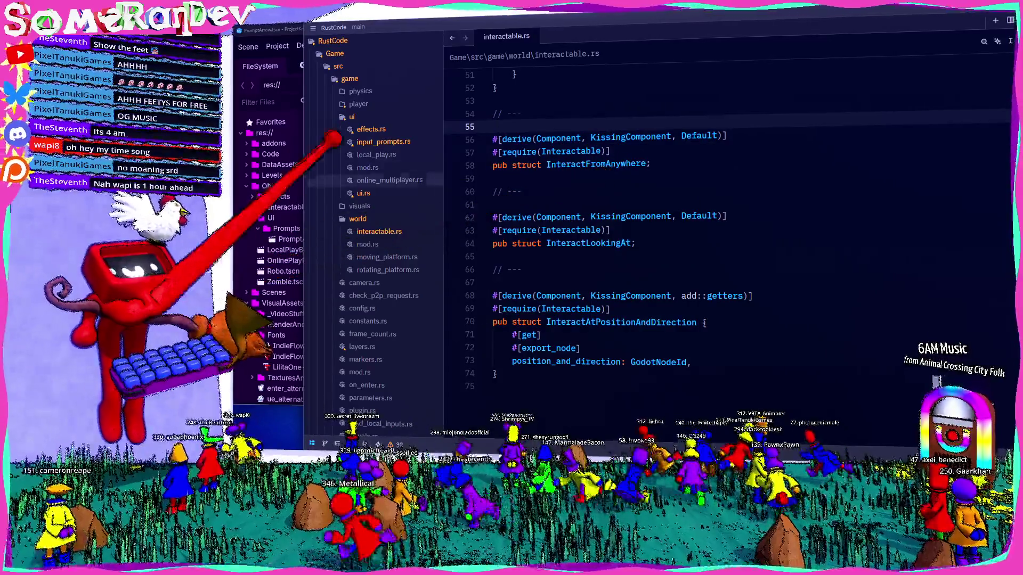
{"action": "left_click", "coordinate": [372, 129]}
Open ui.rs and highlight prompt_scale to see where it is used.
{"action": "scroll", "coordinate": [666, 271], "scroll_direction": "down", "scroll_amount": 15}
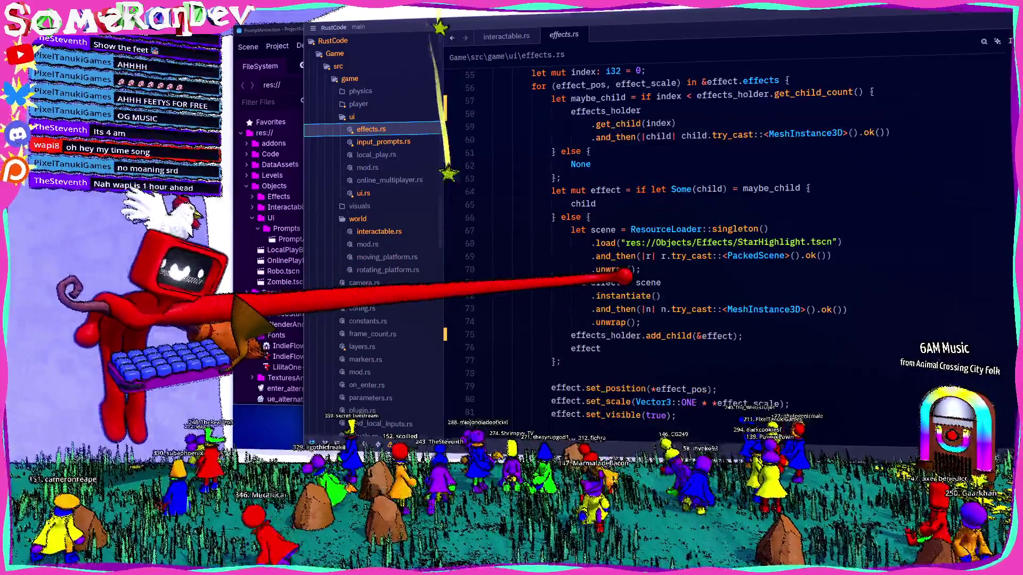
{"action": "scroll", "coordinate": [612, 274], "scroll_direction": "down", "scroll_amount": 6}
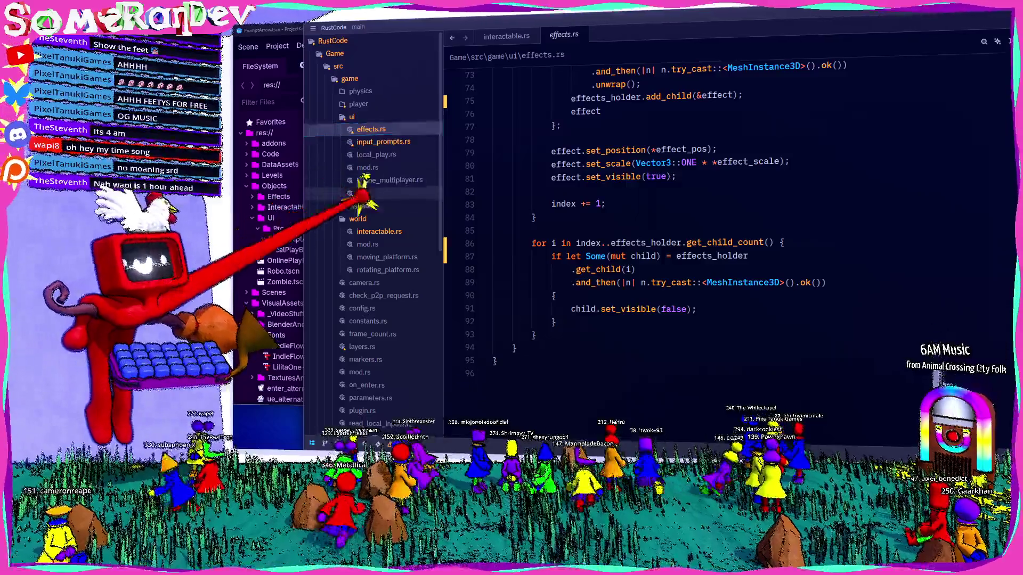
{"action": "left_click", "coordinate": [363, 193]}
{"action": "scroll", "coordinate": [586, 293], "scroll_direction": "down", "scroll_amount": 20}
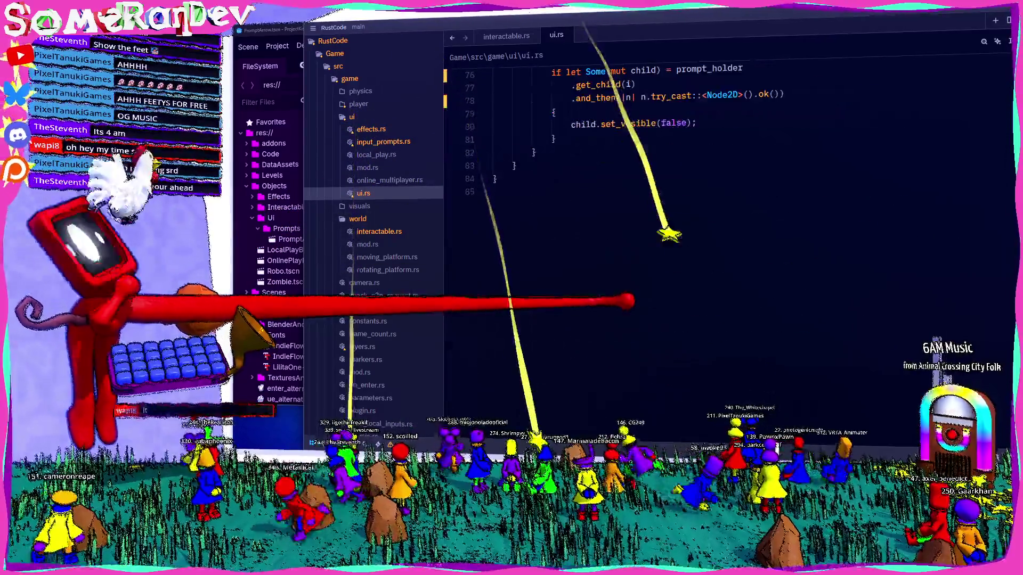
{"action": "scroll", "coordinate": [628, 301], "scroll_direction": "up", "scroll_amount": 15}
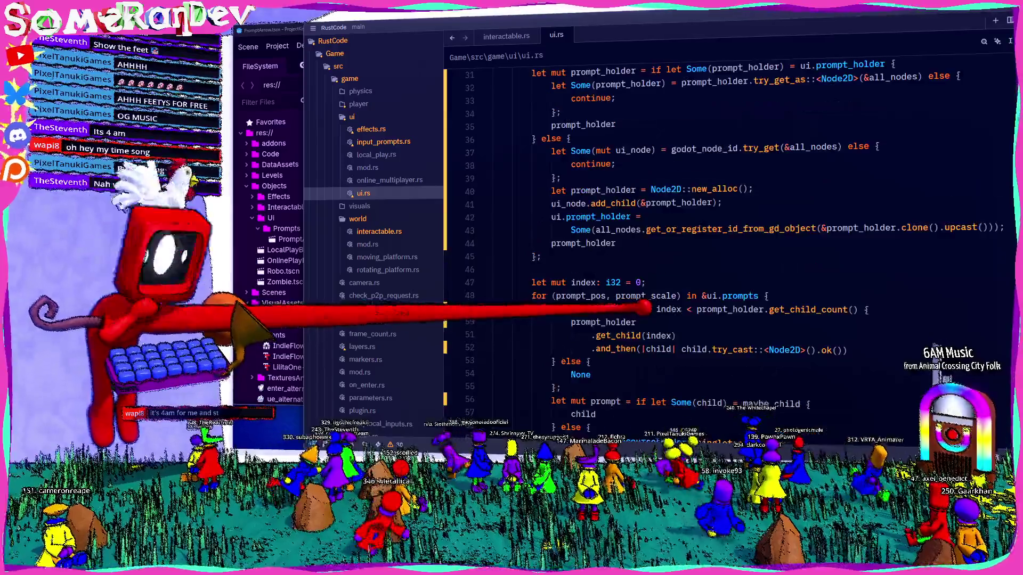
{"action": "double_click", "coordinate": [644, 294]}
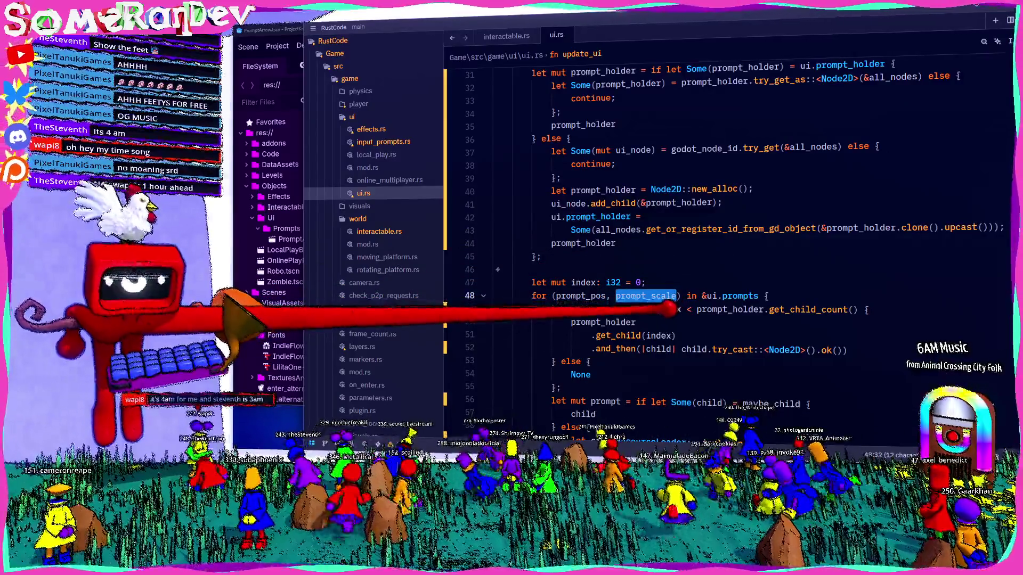
Comment out the prompt_scale scaling line with // and return to Godot.
{"action": "scroll", "coordinate": [668, 310], "scroll_direction": "down", "scroll_amount": 6}
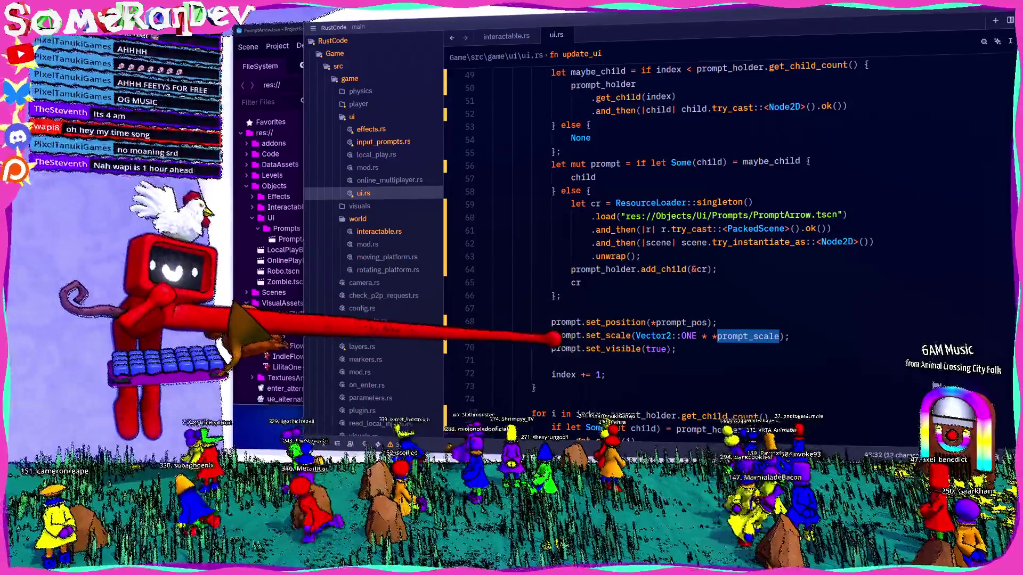
{"action": "left_click", "coordinate": [559, 336]}
{"action": "type", "text": "//"}
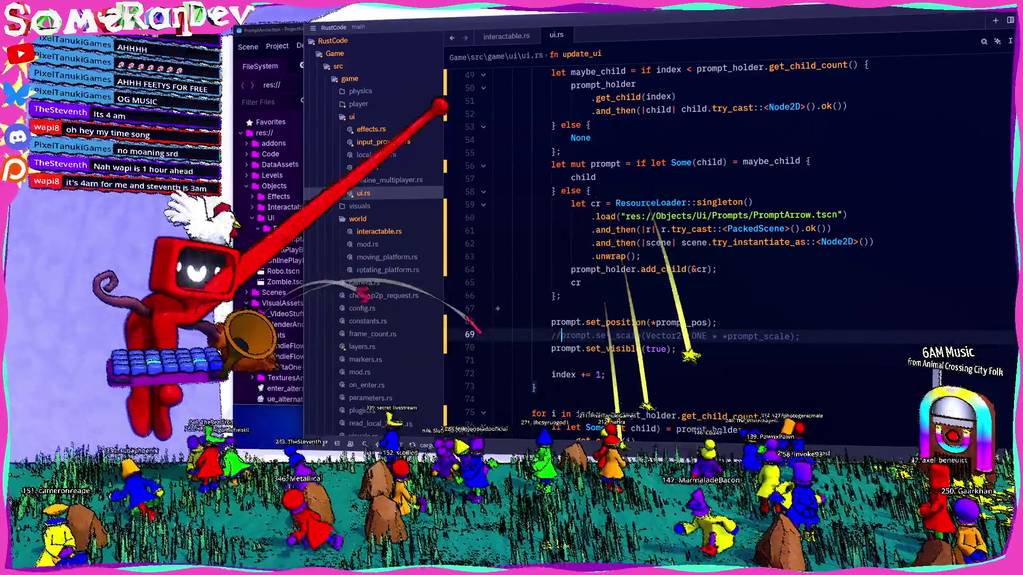
{"action": "key", "text": "alt+Tab"}
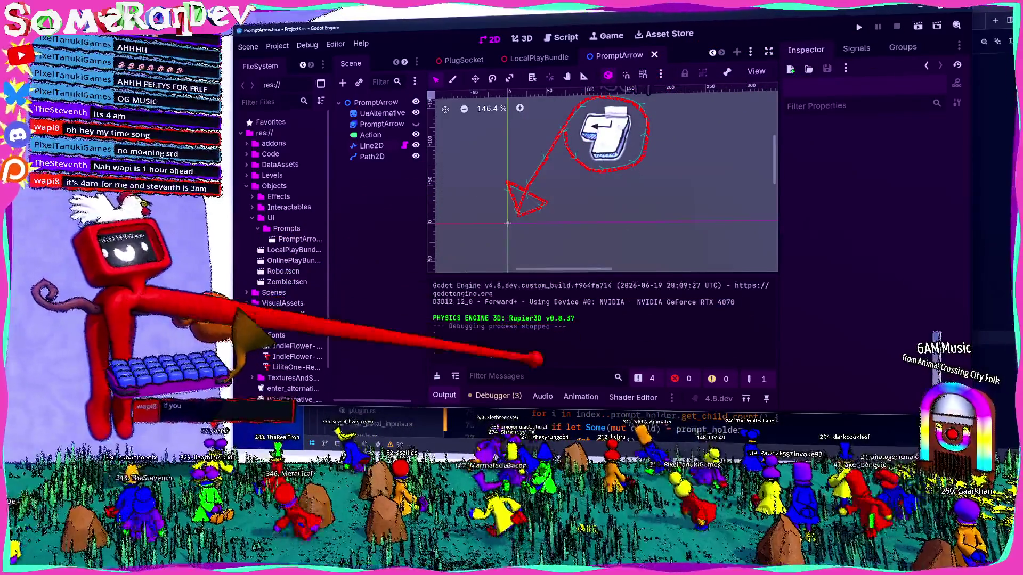
Return to ui.rs in Zed and dismiss the open context menu.
{"action": "key", "text": "alt+Tab"}
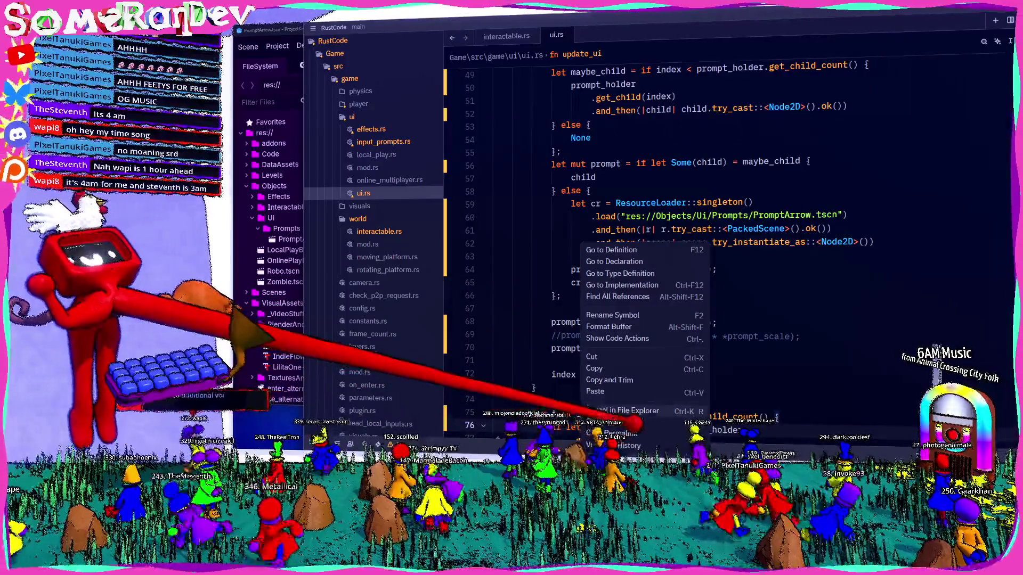
{"action": "key", "text": "Escape"}
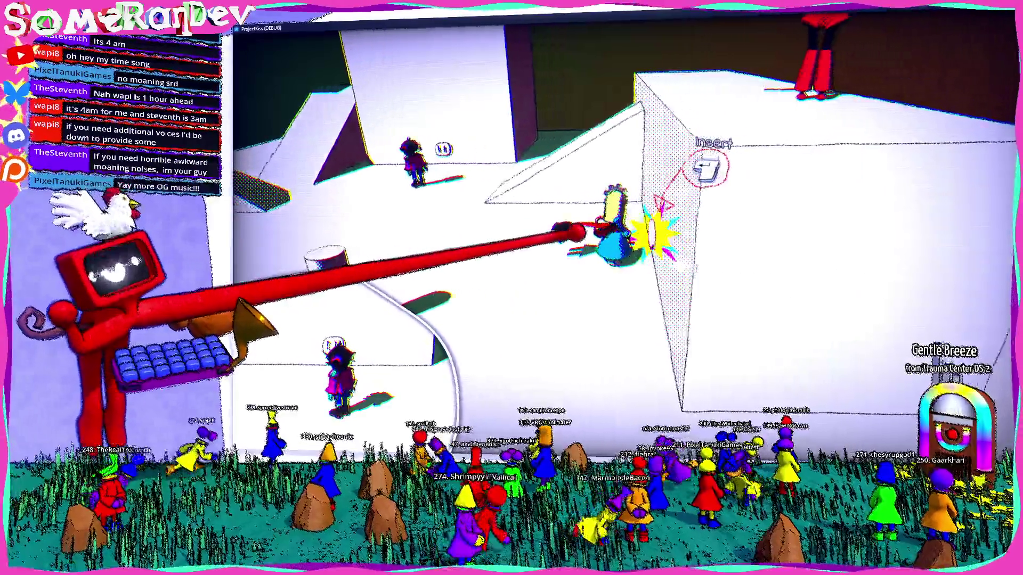
Close the running game after checking the prompt arrow with scaling disabled.
{"action": "key", "text": "alt+F4"}
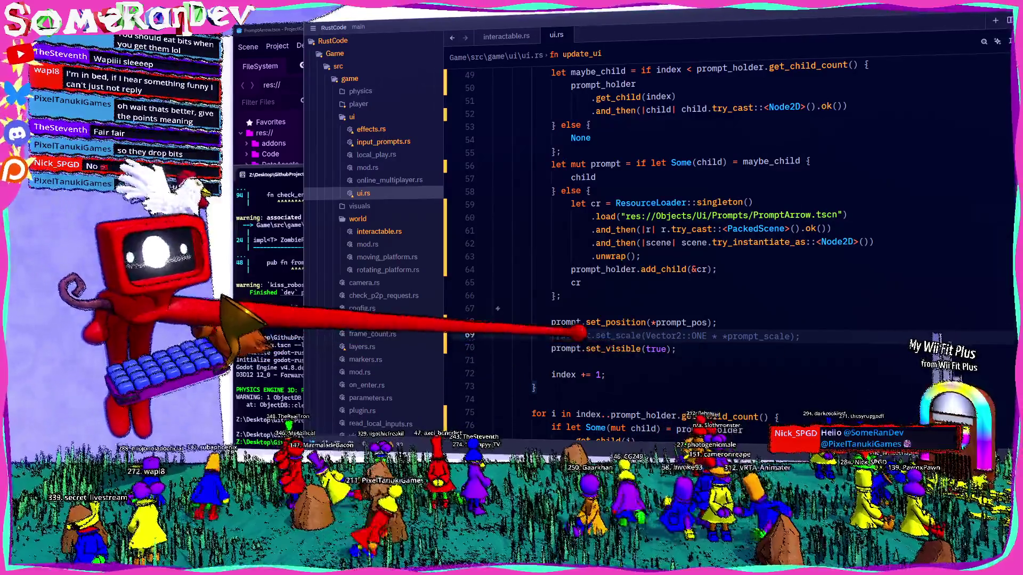
Highlight the prompt variable, check PromptArrow's attached script in Godot, then open input_prompts.rs.
{"action": "double_click", "coordinate": [565, 322]}
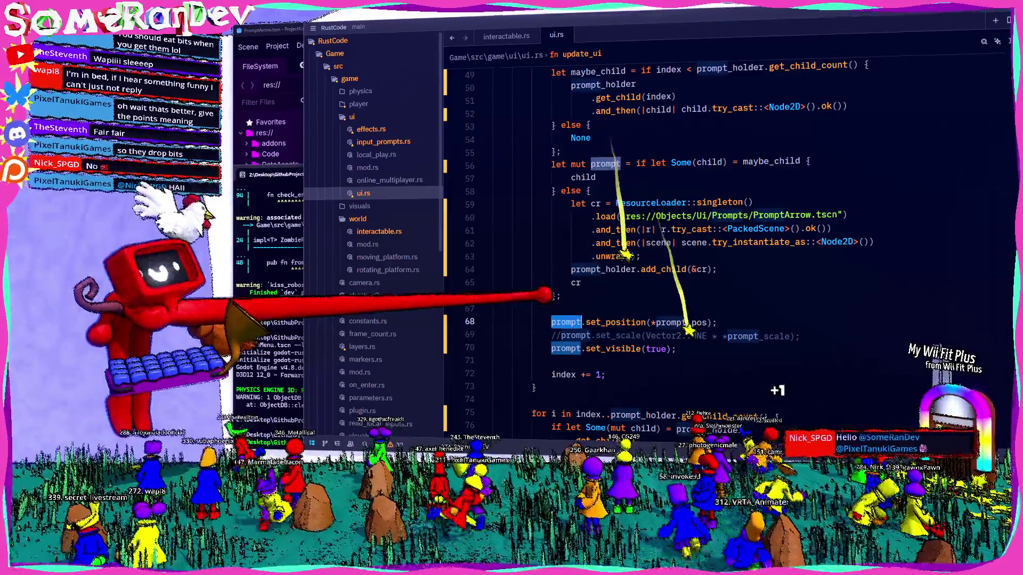
{"action": "key", "text": "alt+Tab"}
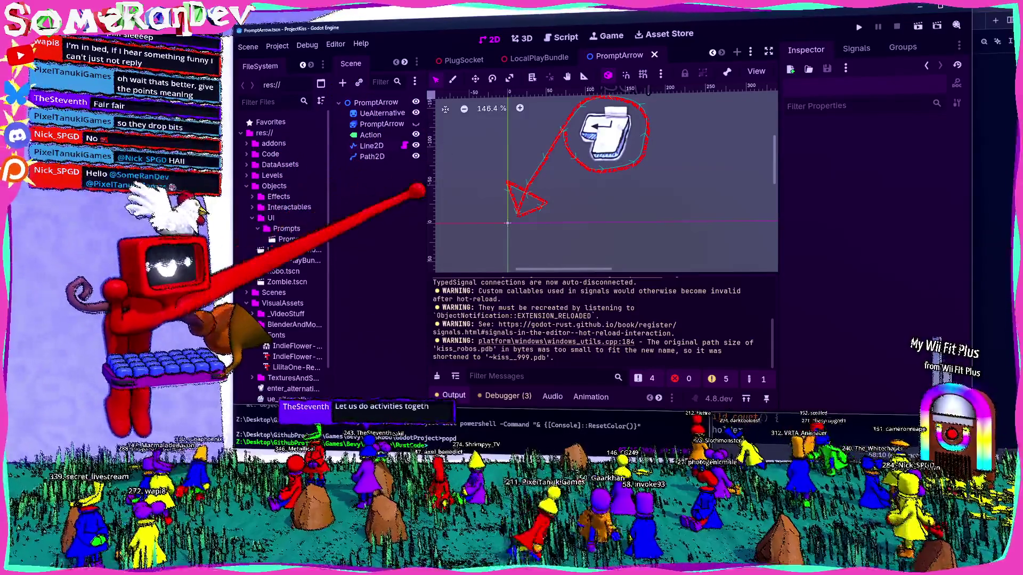
{"action": "key", "text": "ctrl+F3"}
{"action": "scroll", "coordinate": [639, 170], "scroll_direction": "up", "scroll_amount": 8}
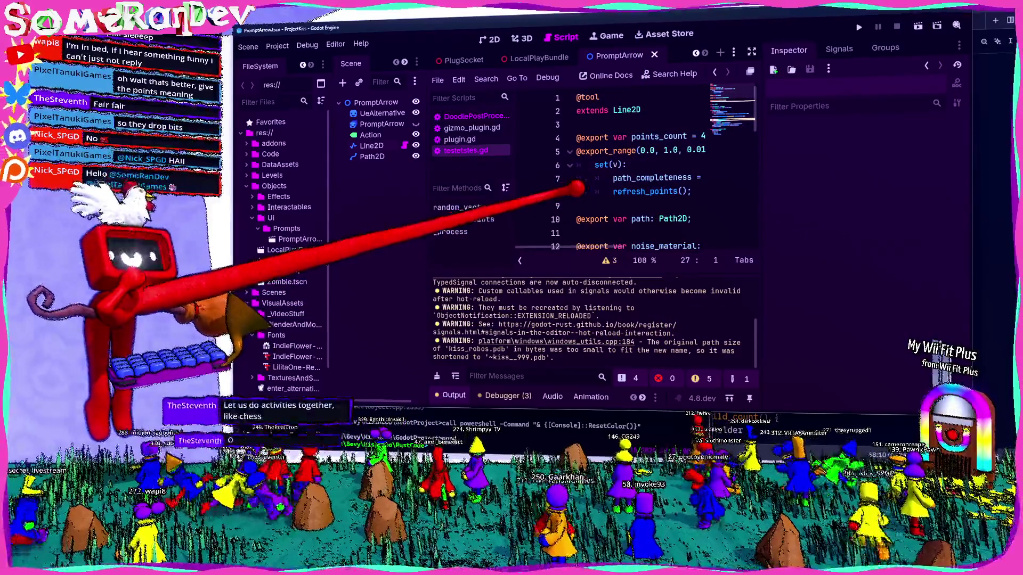
{"action": "key", "text": "alt+Tab"}
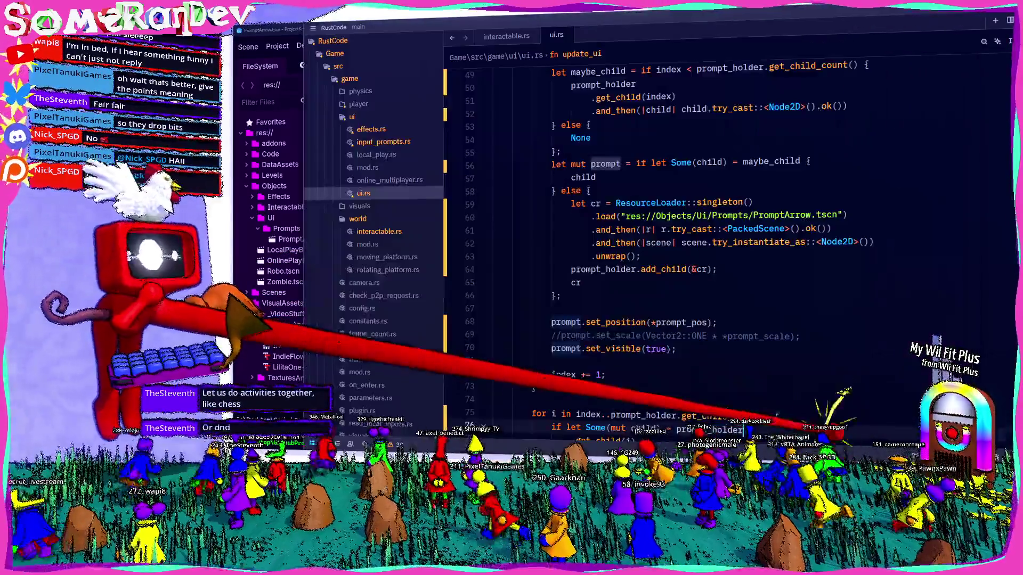
{"action": "left_click", "coordinate": [375, 142]}
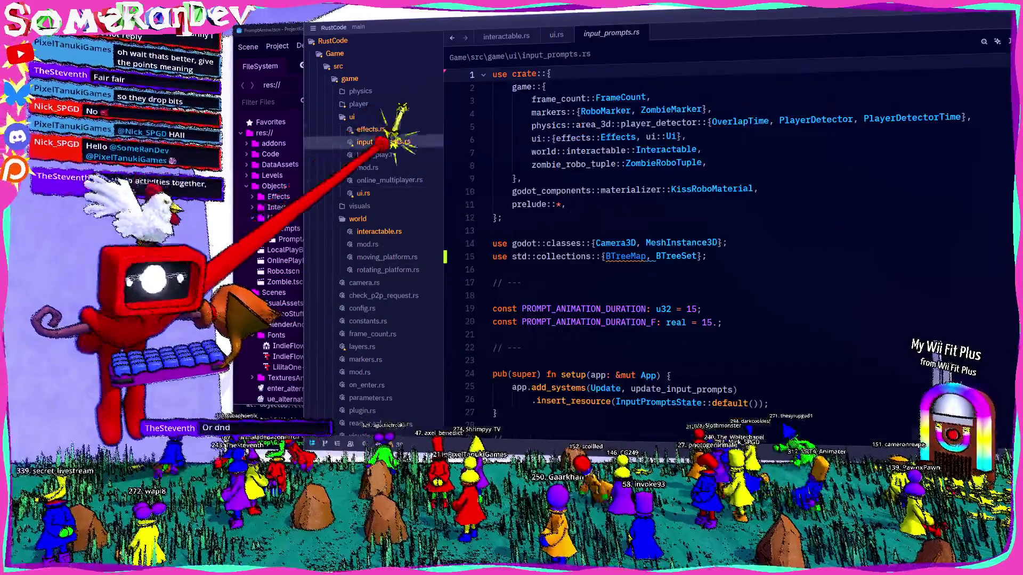
Read input_prompts.rs, jump to update_ui_prompts' definition, then switch to Godot's Main scene.
{"action": "scroll", "coordinate": [693, 240], "scroll_direction": "down", "scroll_amount": 7}
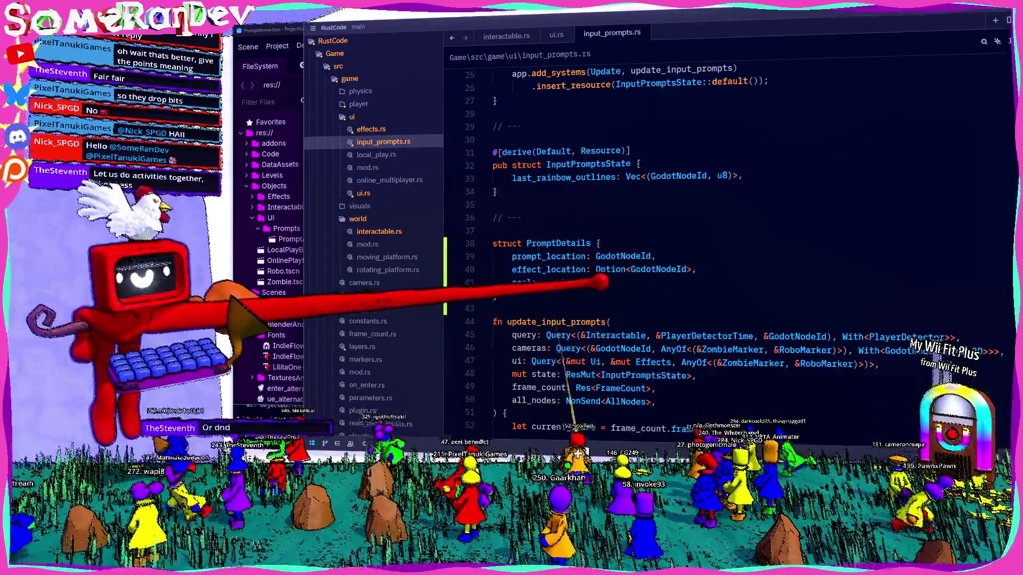
{"action": "scroll", "coordinate": [692, 240], "scroll_direction": "down", "scroll_amount": 20}
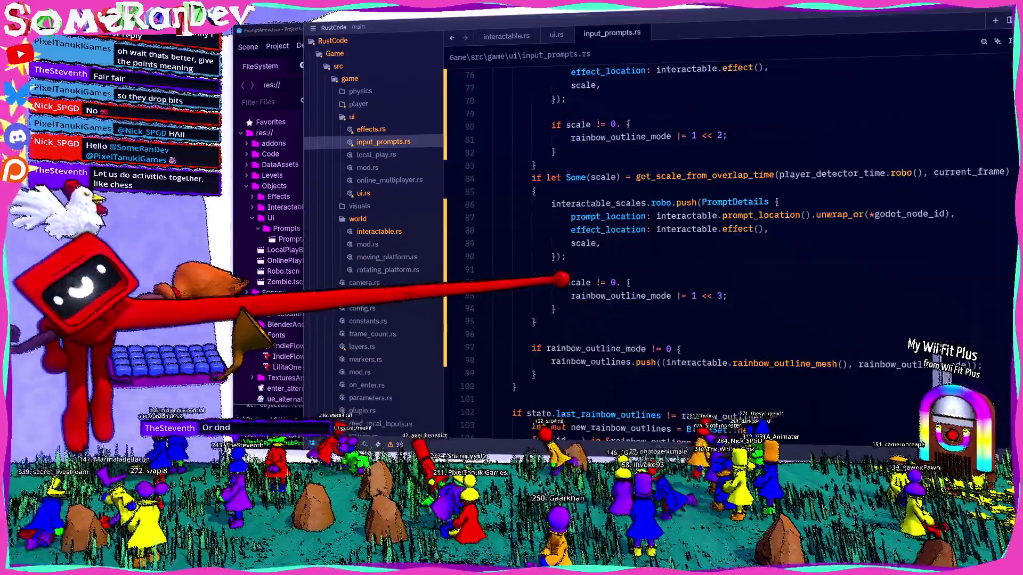
{"action": "scroll", "coordinate": [692, 240], "scroll_direction": "down", "scroll_amount": 16}
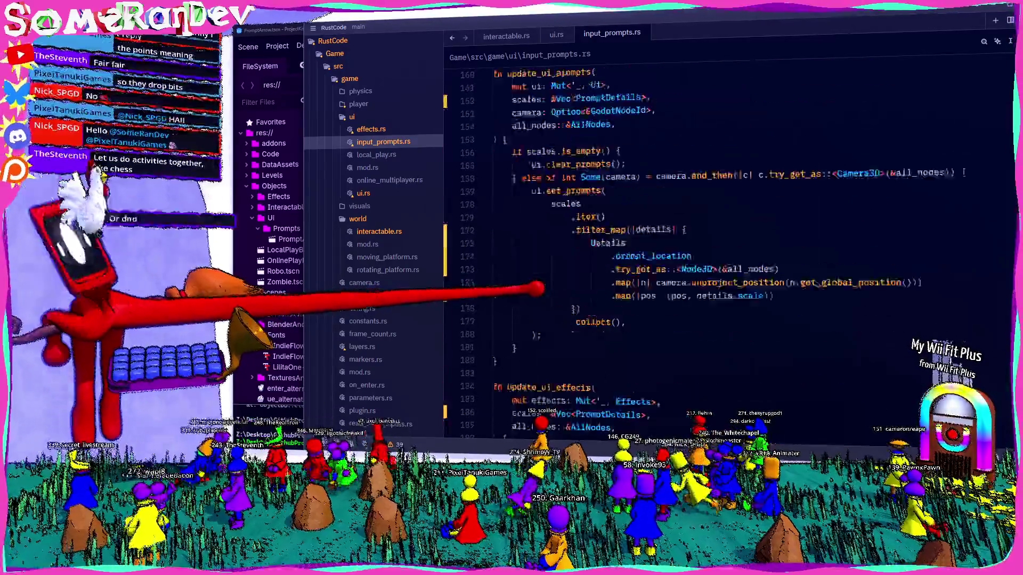
{"action": "scroll", "coordinate": [693, 240], "scroll_direction": "down", "scroll_amount": 8}
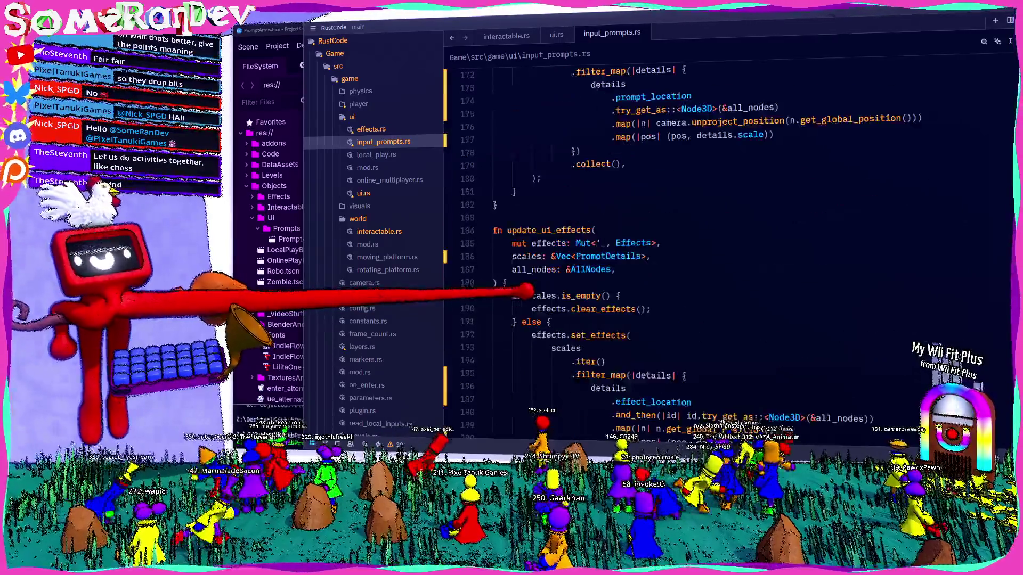
{"action": "scroll", "coordinate": [692, 239], "scroll_direction": "up", "scroll_amount": 20}
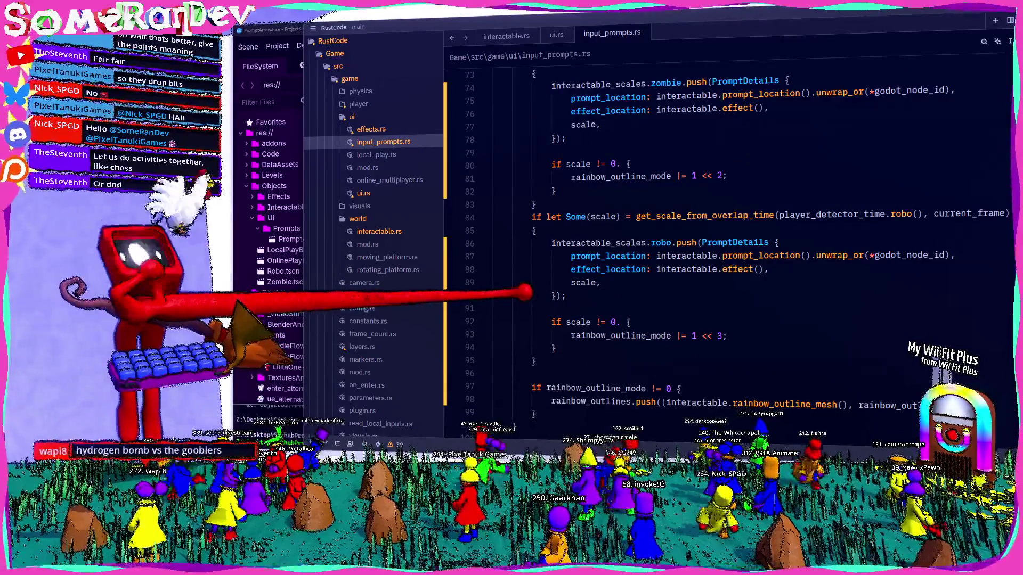
{"action": "scroll", "coordinate": [693, 240], "scroll_direction": "up", "scroll_amount": 12}
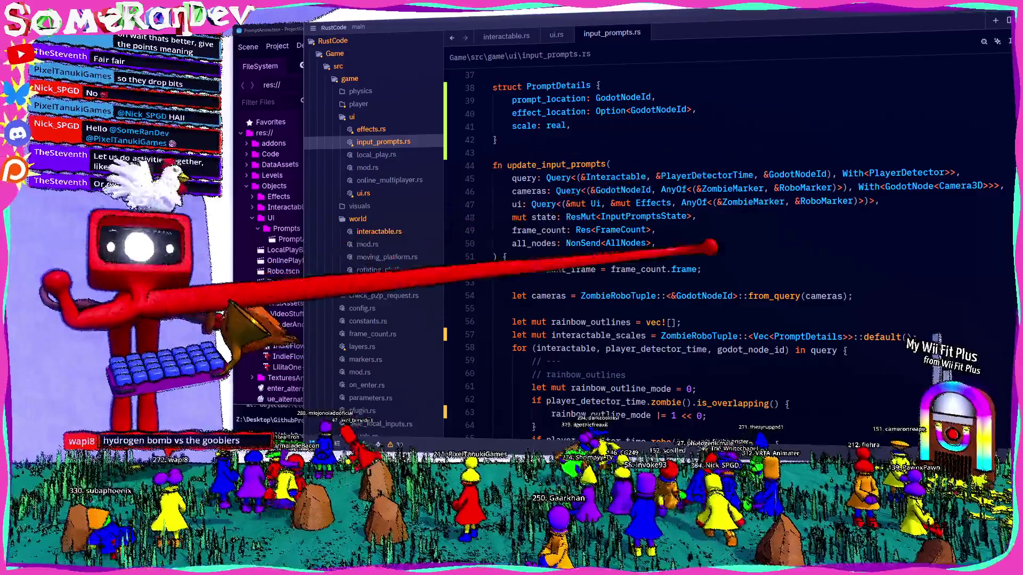
{"action": "scroll", "coordinate": [613, 349], "scroll_direction": "down", "scroll_amount": 6}
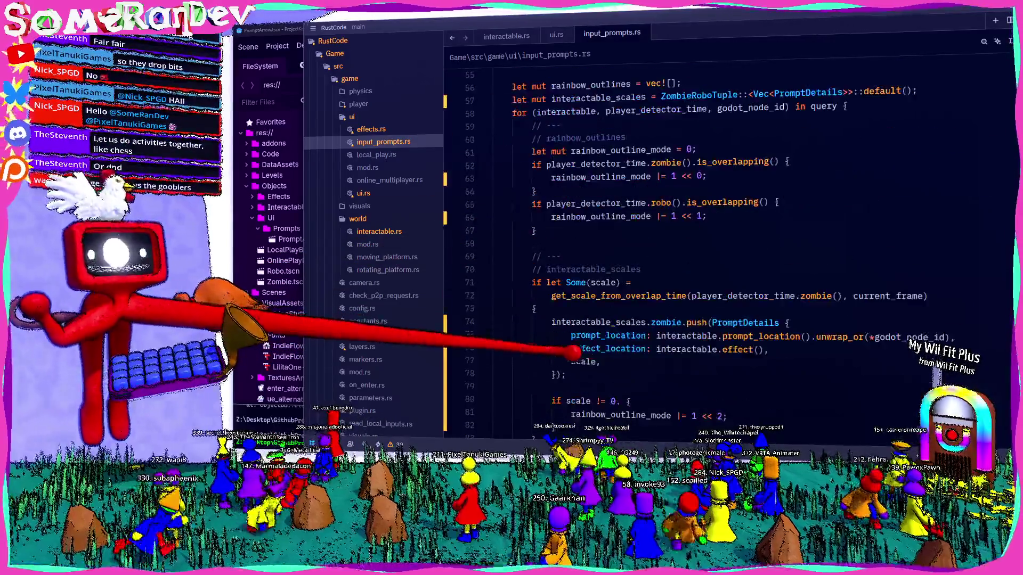
{"action": "scroll", "coordinate": [692, 245], "scroll_direction": "down", "scroll_amount": 20}
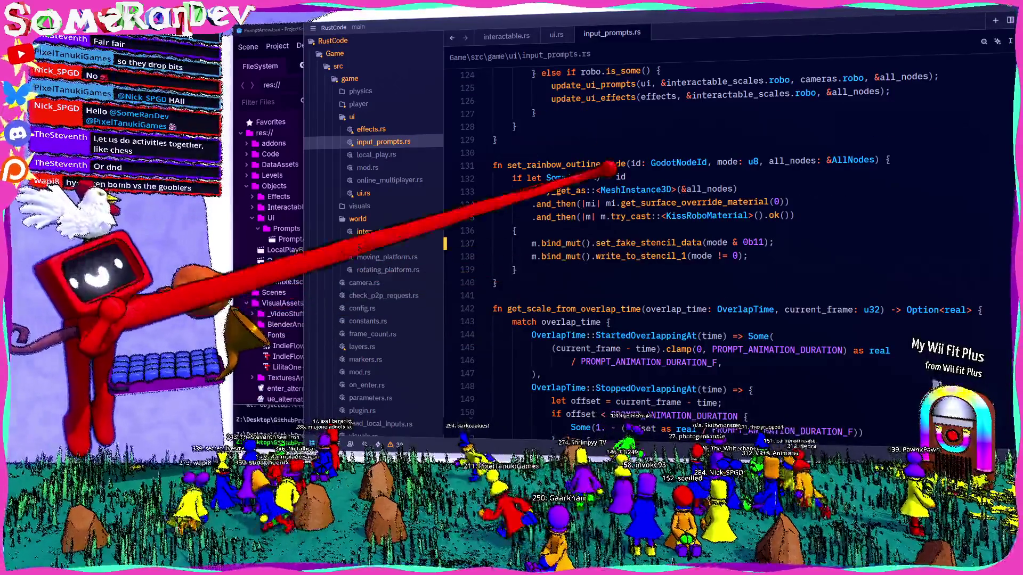
{"action": "left_click", "coordinate": [613, 84], "text": "ctrl"}
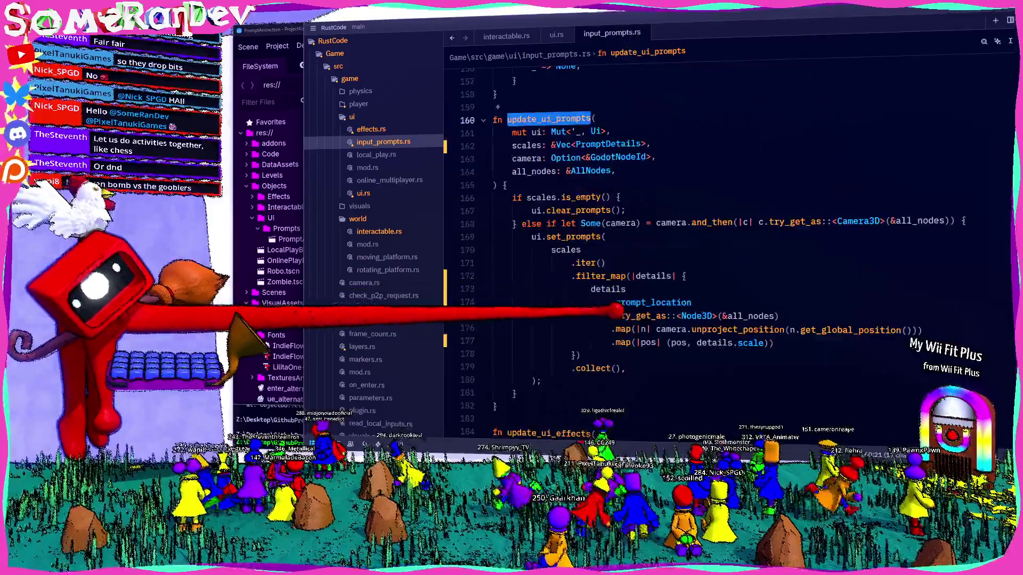
{"action": "scroll", "coordinate": [693, 245], "scroll_direction": "down", "scroll_amount": 4}
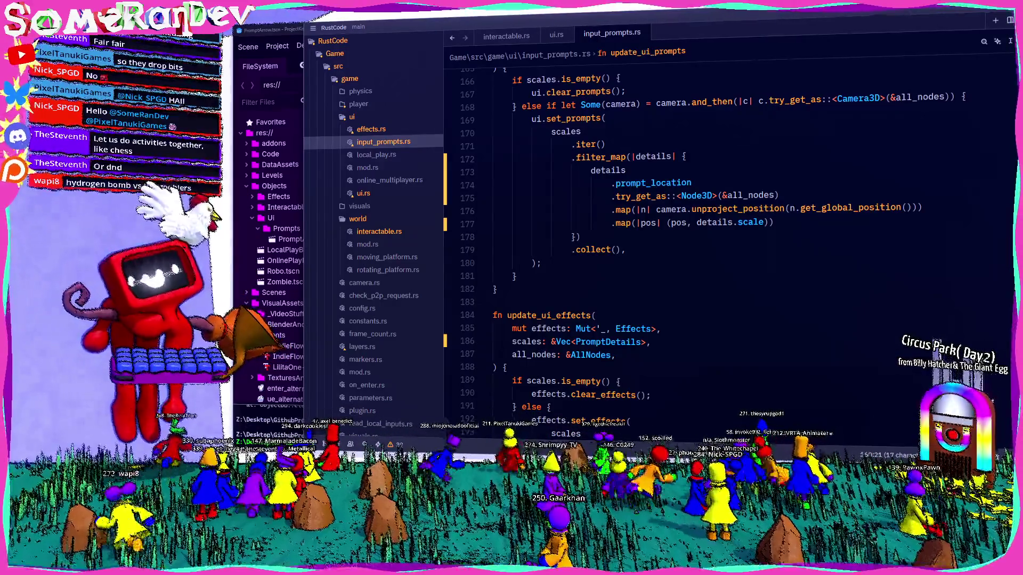
{"action": "key", "text": "alt+Tab"}
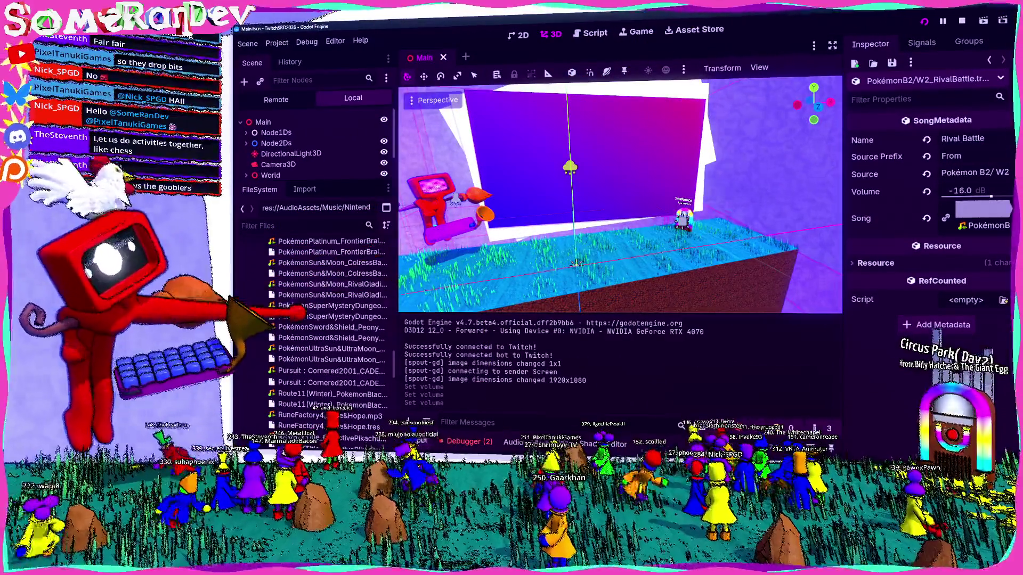
Select the BillyHatcher&TheGiantEgg song file at the top of the Nintendo2 folder.
{"action": "scroll", "coordinate": [320, 320], "scroll_direction": "down", "scroll_amount": 5}
{"action": "scroll", "coordinate": [319, 320], "scroll_direction": "up", "scroll_amount": 10}
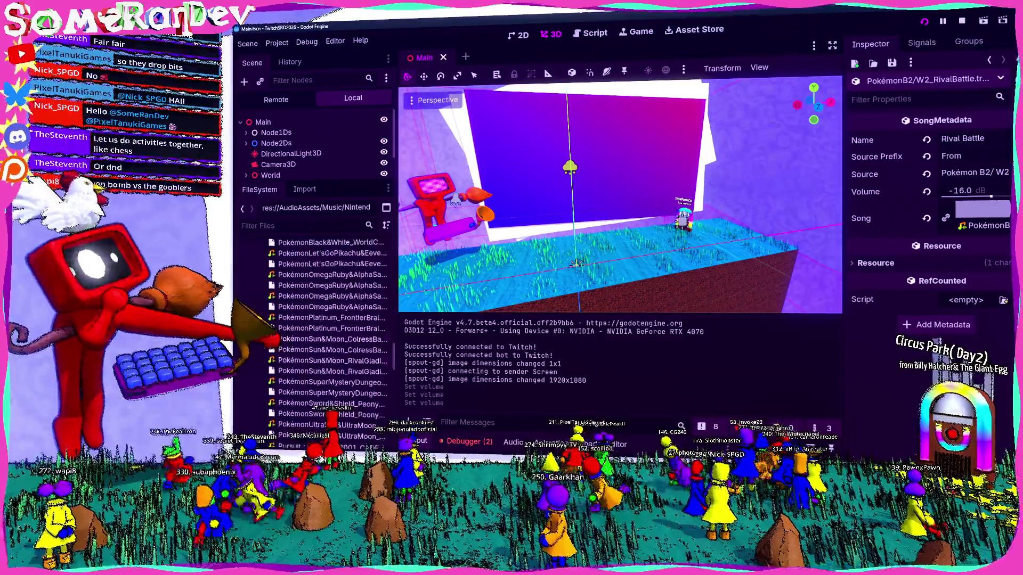
{"action": "scroll", "coordinate": [319, 335], "scroll_direction": "up", "scroll_amount": 10}
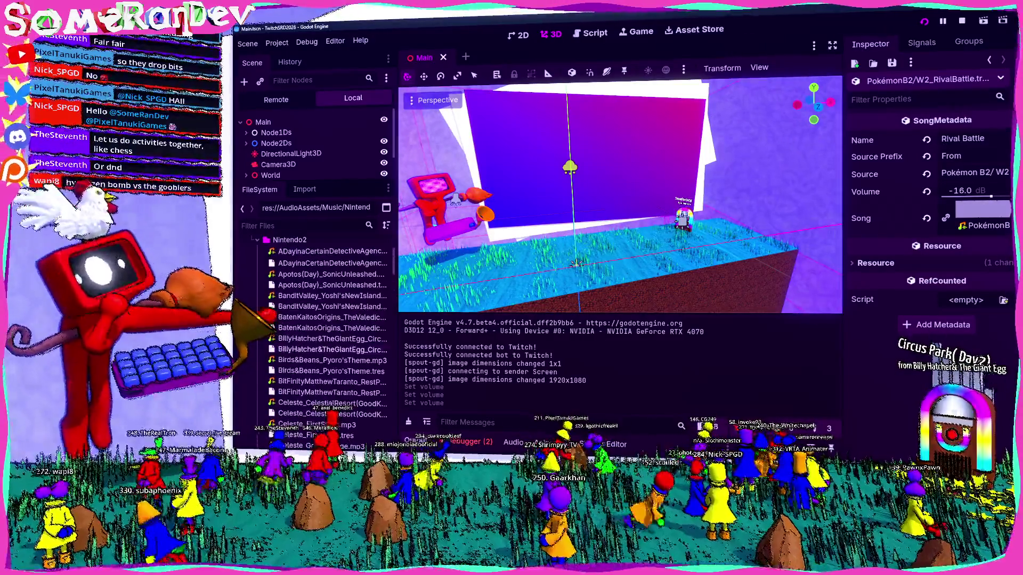
{"action": "left_click", "coordinate": [330, 349]}
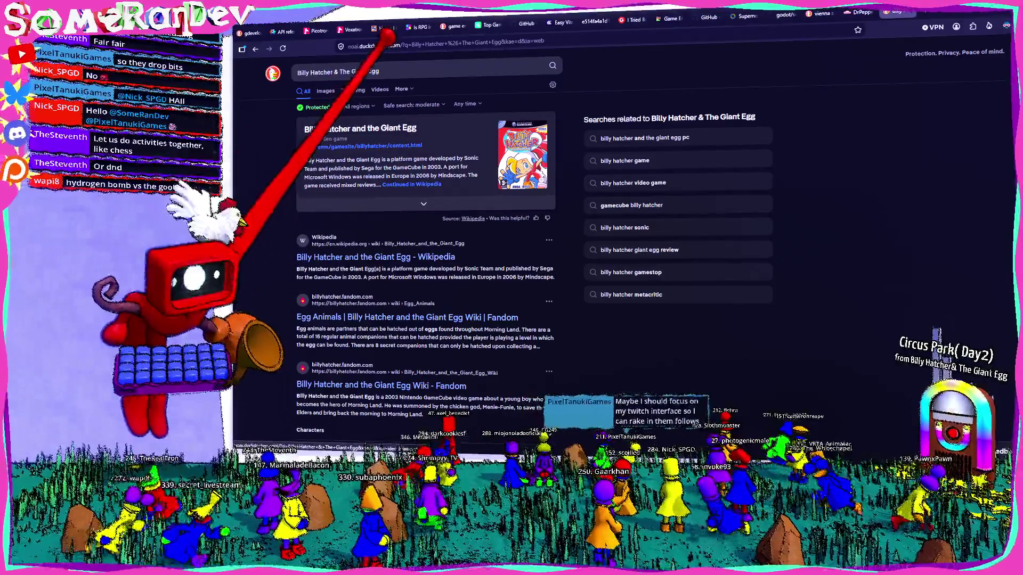
Switch the Billy Hatcher & The Giant Egg search to Images and preview the Egg Animals picture.
{"action": "left_click", "coordinate": [325, 91]}
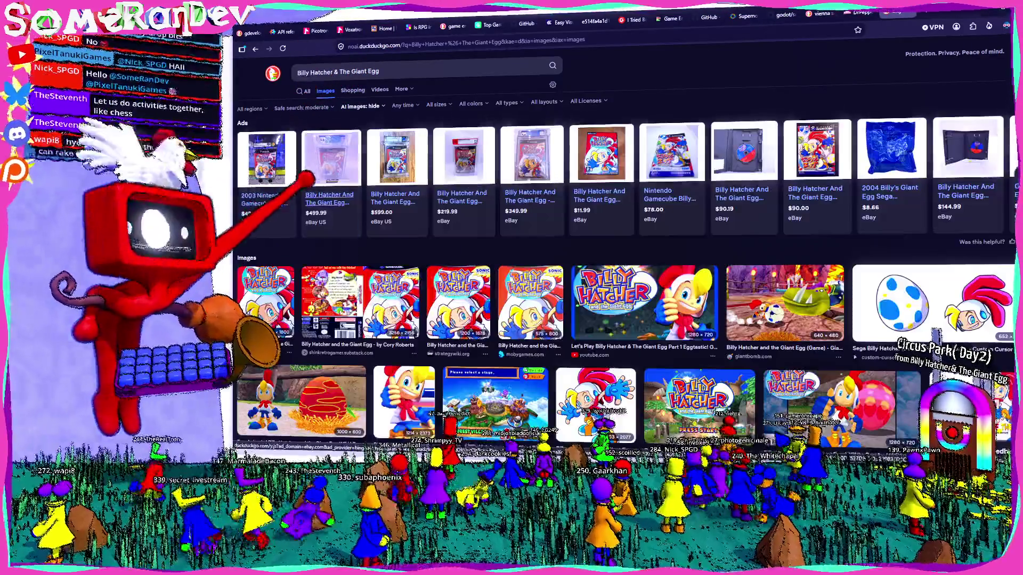
{"action": "scroll", "coordinate": [357, 311], "scroll_direction": "down", "scroll_amount": 2}
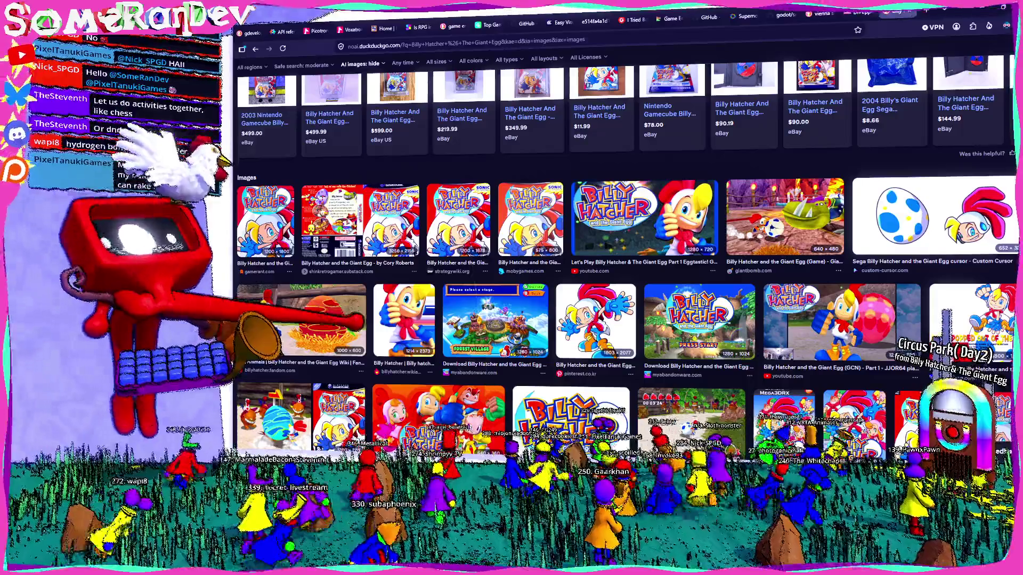
{"action": "left_click", "coordinate": [301, 320]}
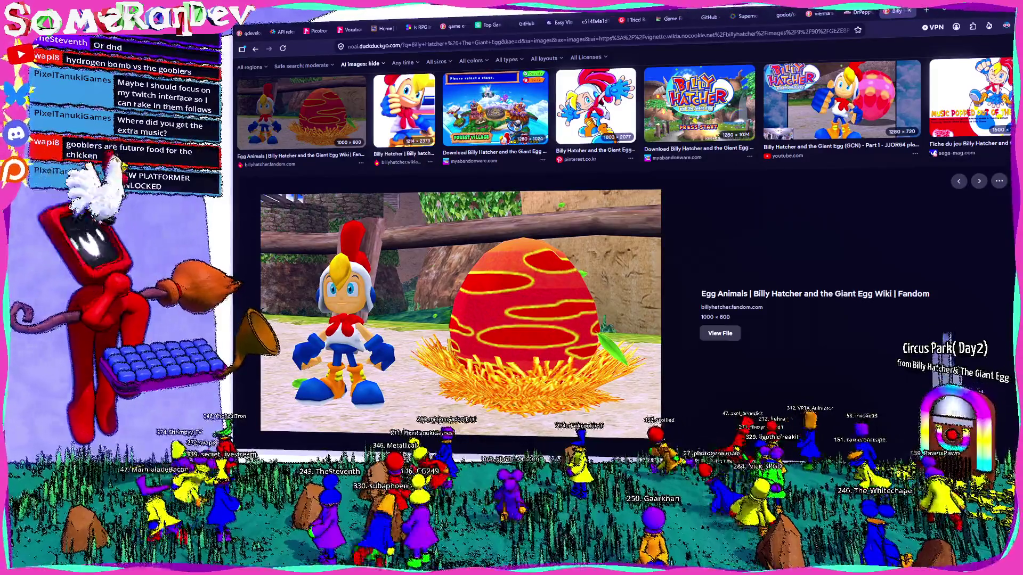
Preview a My Abandonware Billy Hatcher gameplay screenshot, then close the tab and return to Godot.
{"action": "scroll", "coordinate": [612, 239], "scroll_direction": "down", "scroll_amount": 3}
{"action": "scroll", "coordinate": [612, 240], "scroll_direction": "down", "scroll_amount": 3}
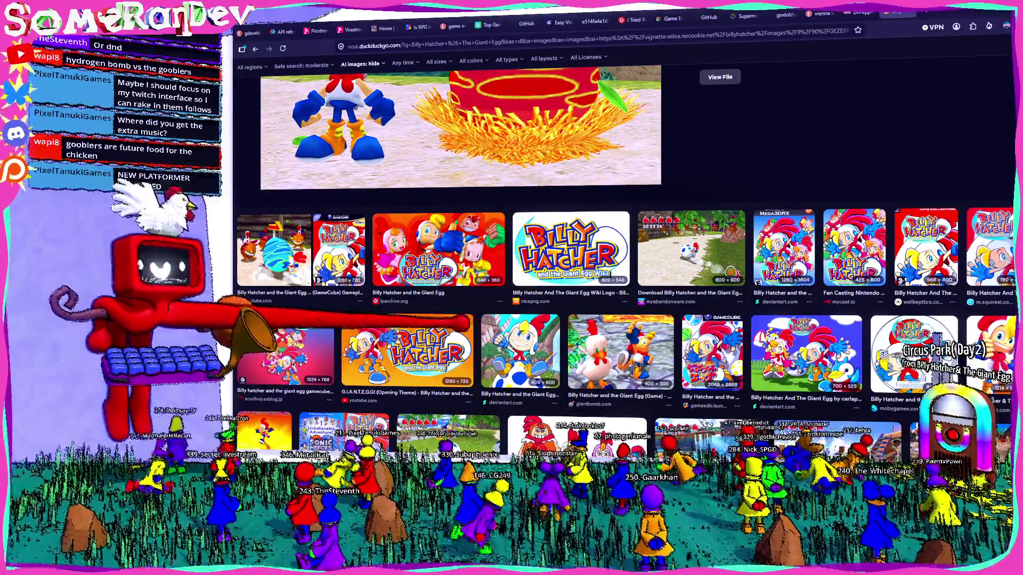
{"action": "scroll", "coordinate": [623, 240], "scroll_direction": "down", "scroll_amount": 5}
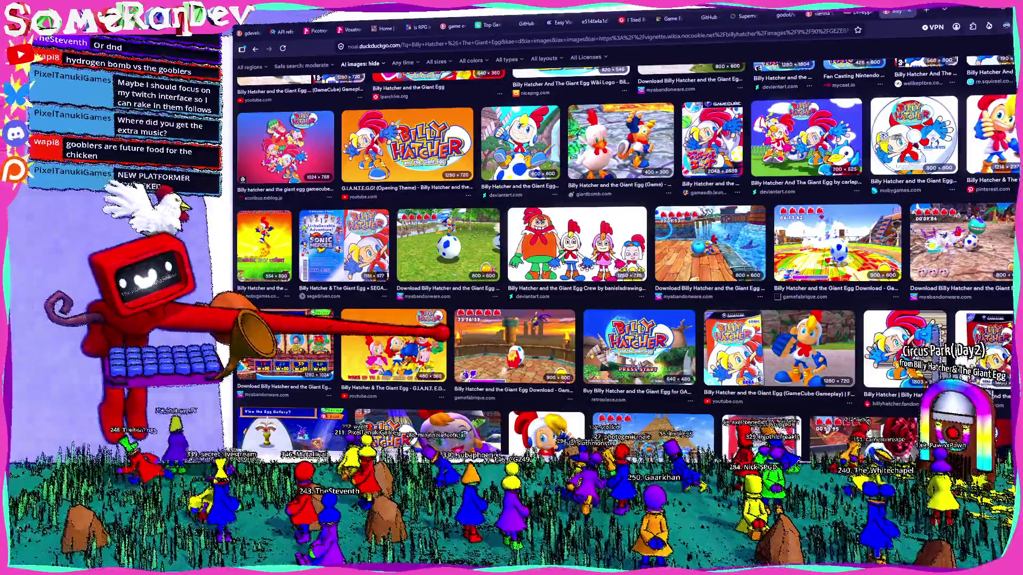
{"action": "left_click", "coordinate": [448, 245]}
{"action": "scroll", "coordinate": [479, 239], "scroll_direction": "up", "scroll_amount": 3}
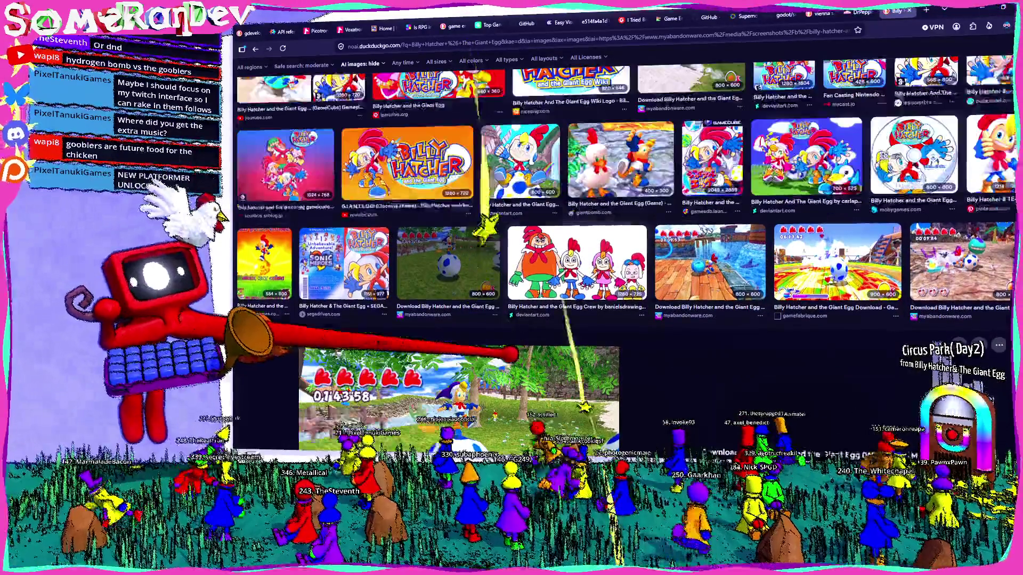
{"action": "scroll", "coordinate": [719, 274], "scroll_direction": "down", "scroll_amount": 3}
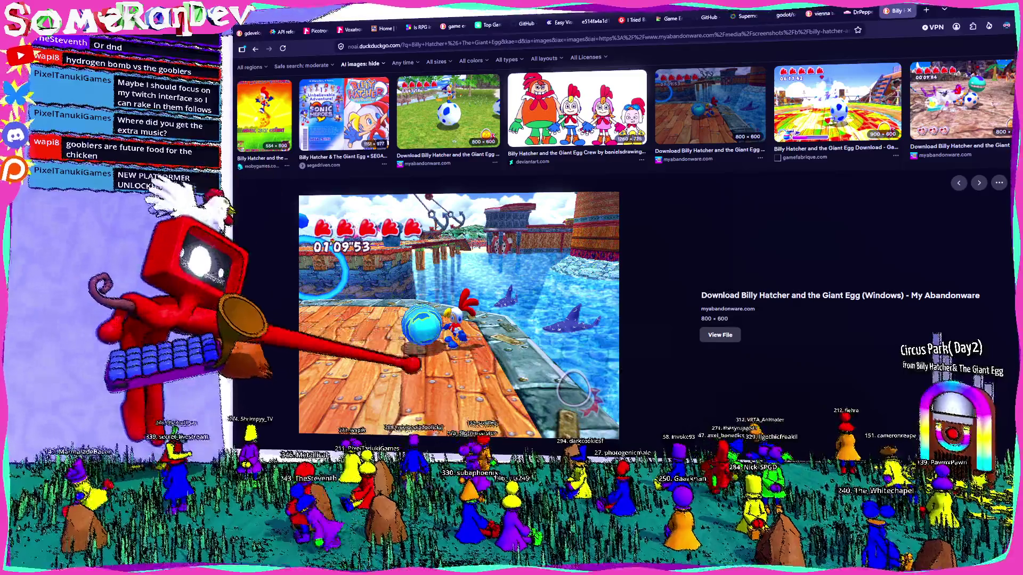
{"action": "scroll", "coordinate": [628, 224], "scroll_direction": "down", "scroll_amount": 1}
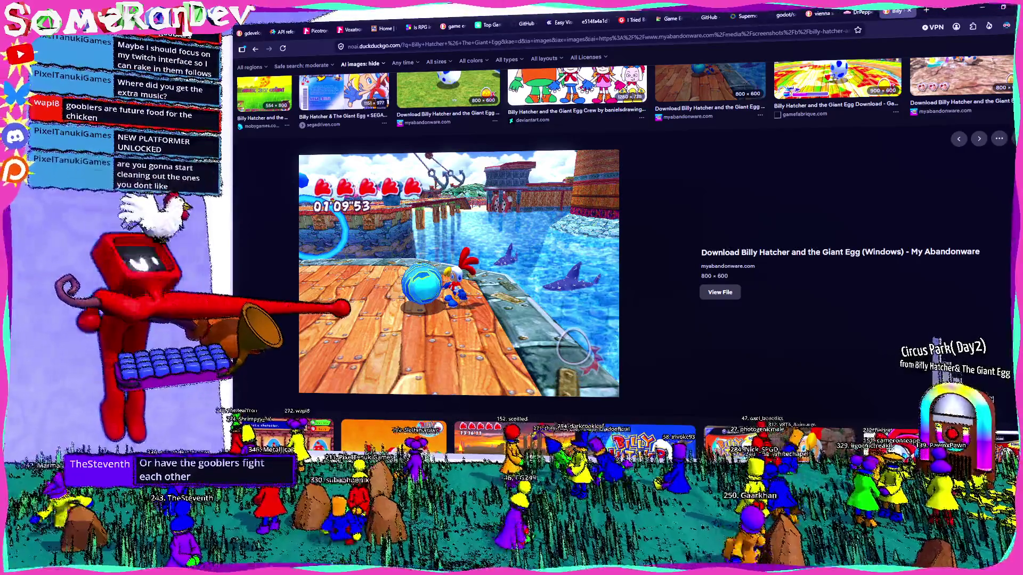
{"action": "scroll", "coordinate": [629, 239], "scroll_direction": "down", "scroll_amount": 4}
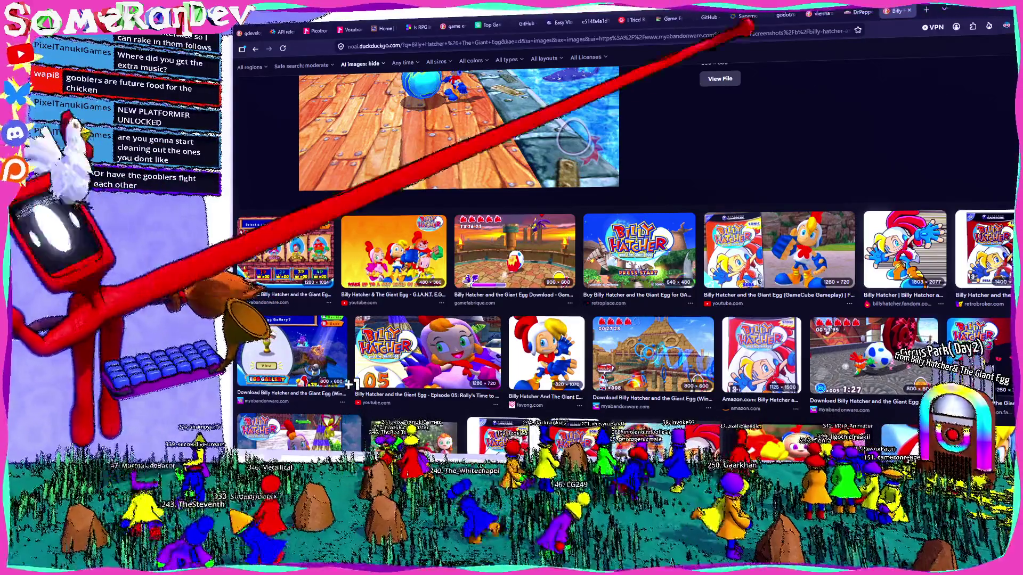
{"action": "key", "text": "ctrl+w"}
{"action": "key", "text": "alt+Tab"}
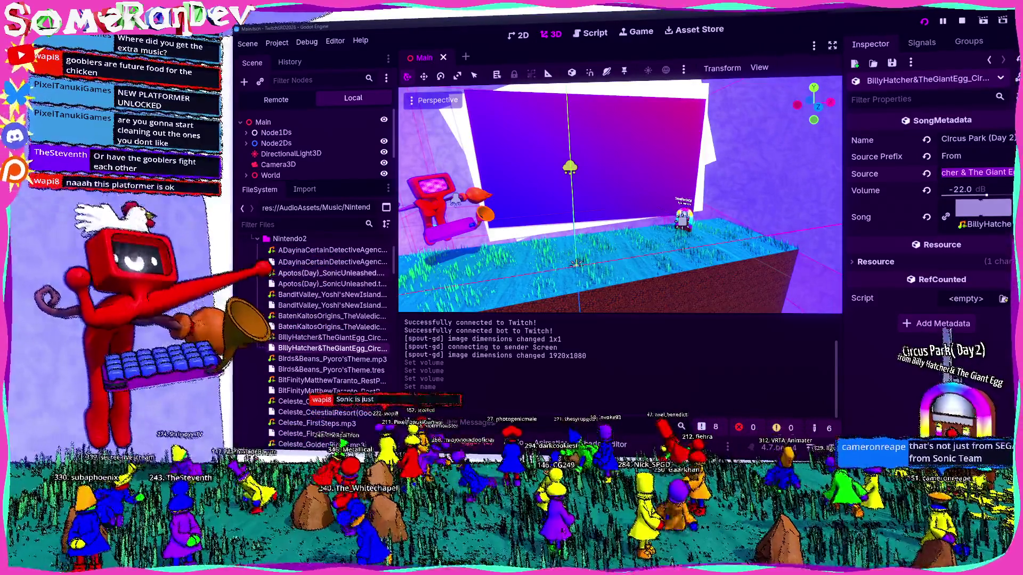
Switch from the Billy Hatcher song settings back to input_prompts.rs in the code editor.
{"action": "key", "text": "alt+Tab"}
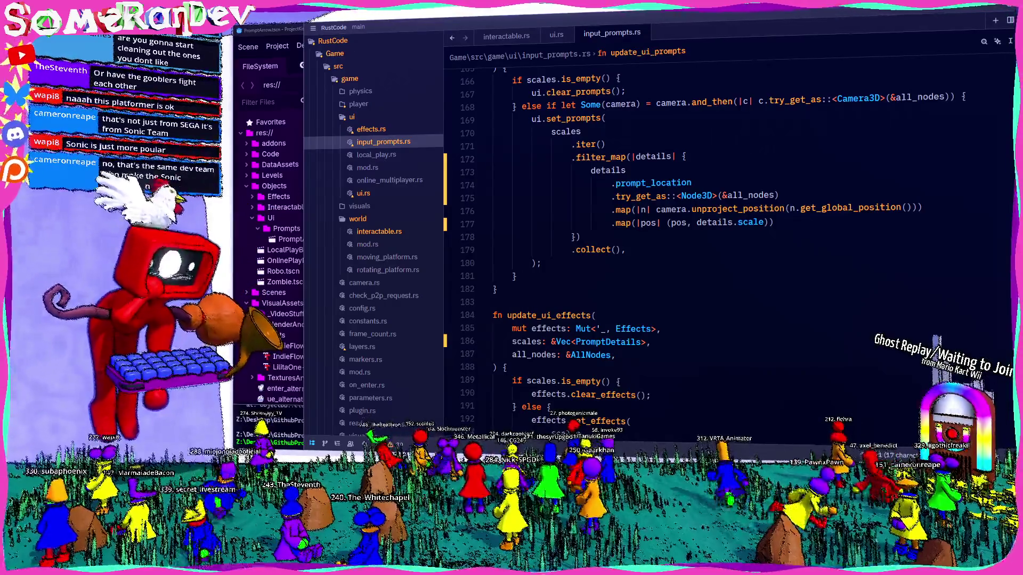
Switch from Zed to the browser showing Johnsonville's Dr Pepper Inspired Sausage page.
{"action": "key", "text": "alt+Tab"}
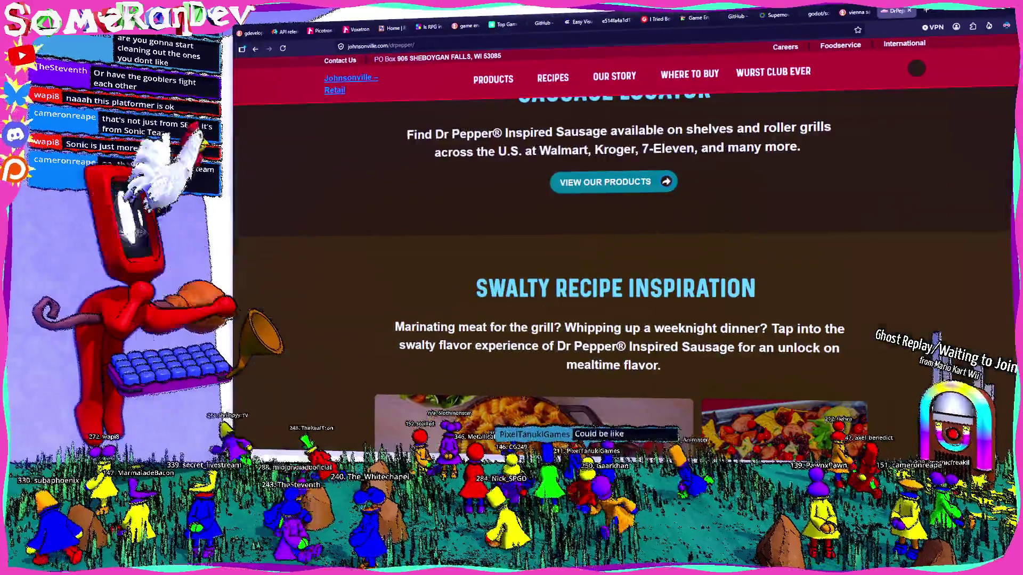
Search for 'Billy Hatcher & The Giant Egg' in a new browser tab.
{"action": "key", "text": "ctrl+t"}
{"action": "type", "text": "Billy Hatcher & The Giant Egg"}
{"action": "key", "text": "Return"}
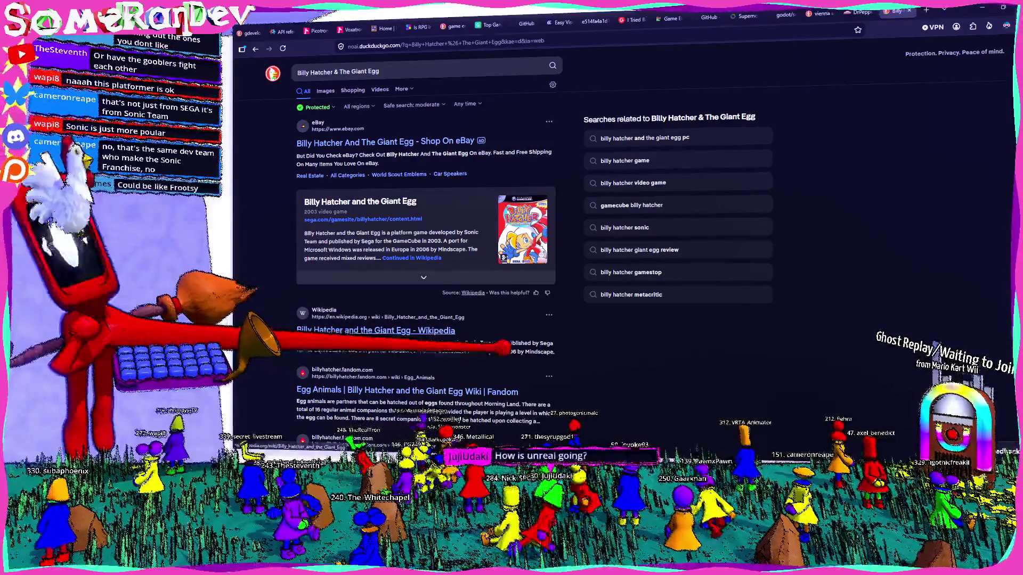
Highlight 'published by Sega' in the Wikipedia snippet, then return to the code editor.
{"action": "left_click_drag", "start_coordinate": [516, 343], "coordinate": [553, 343]}
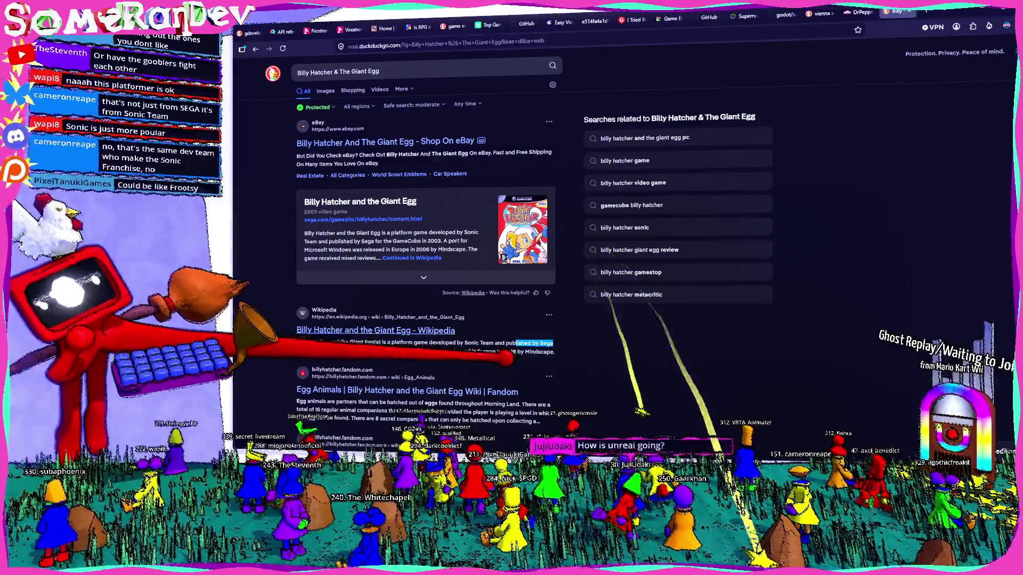
{"action": "scroll", "coordinate": [426, 239], "scroll_direction": "down", "scroll_amount": 2}
{"action": "left_click_drag", "start_coordinate": [553, 260], "coordinate": [500, 260]}
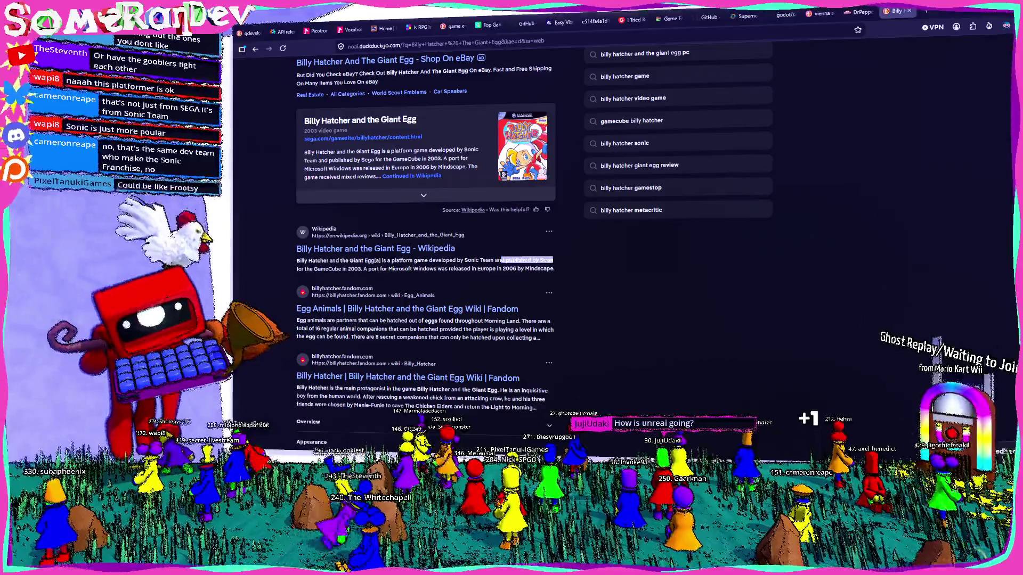
{"action": "key", "text": "alt+Tab"}
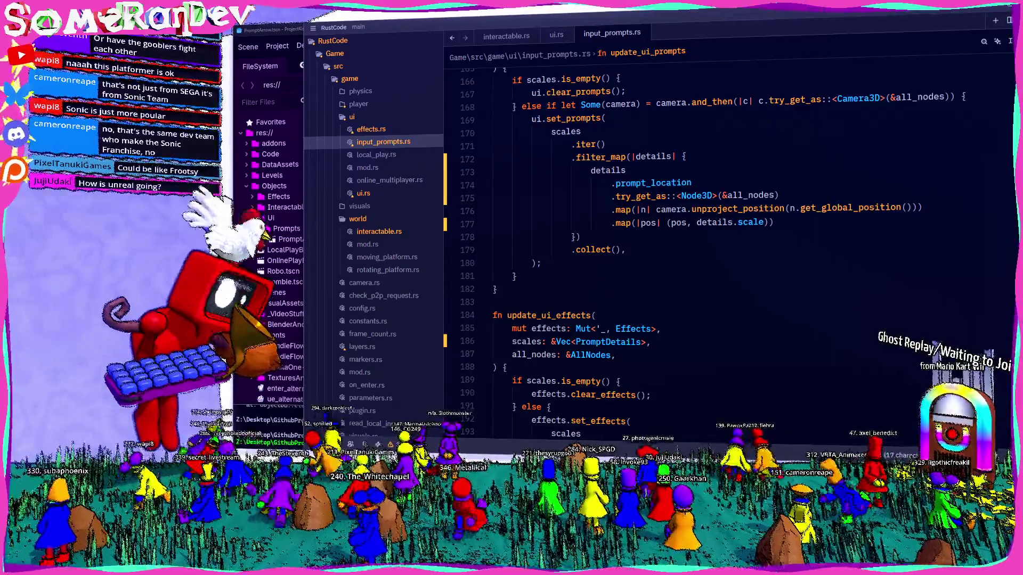
Switch from Zed to the Godot editor showing the PromptArrow scene.
{"action": "key", "text": "alt+Tab"}
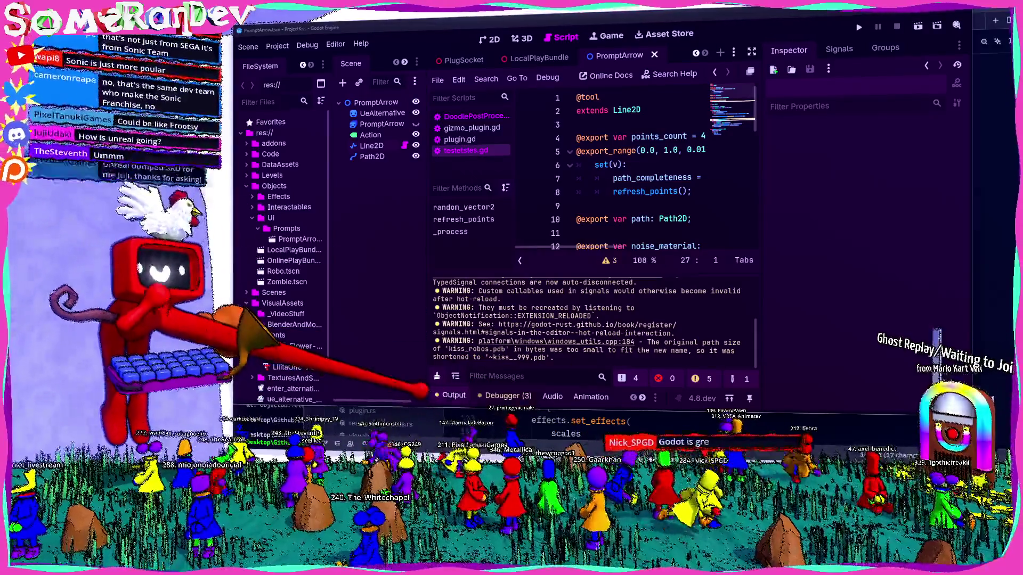
Clear the warnings from Godot's Output log and return to input_prompts.rs in Zed.
{"action": "left_click", "coordinate": [437, 377]}
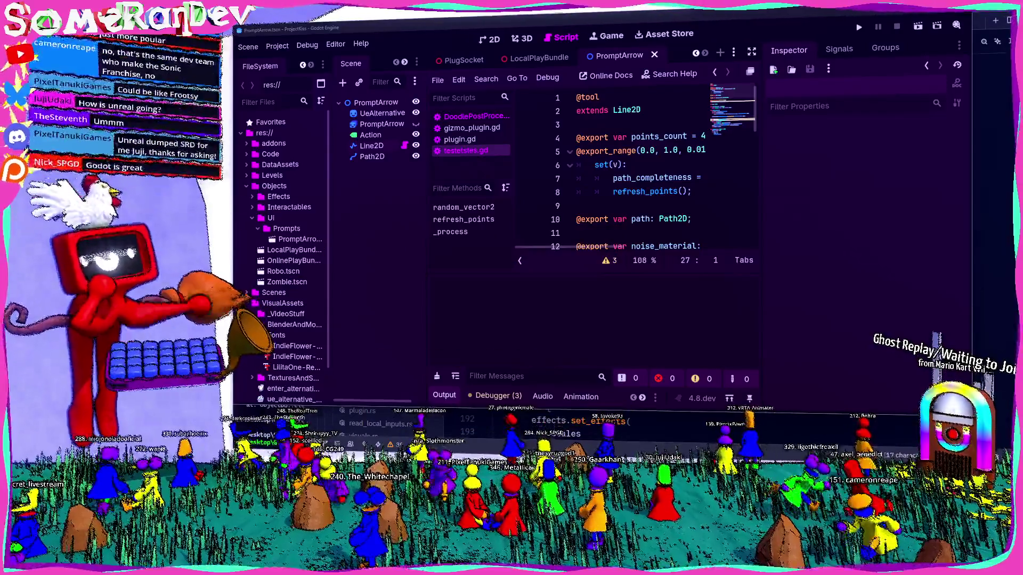
{"action": "key", "text": "alt+Tab"}
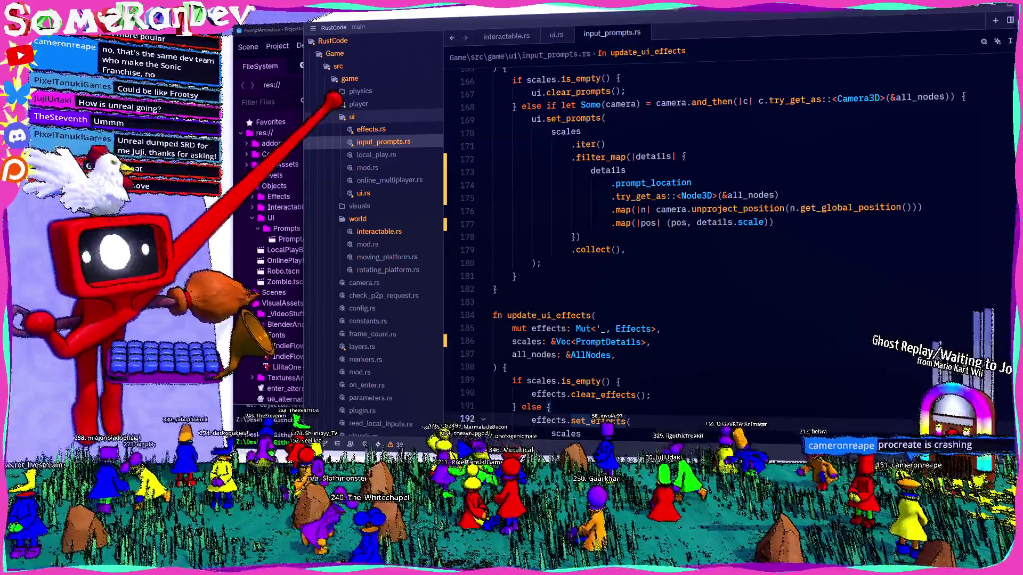
Create a new folder named input_prompt inside the ui folder.
{"action": "right_click", "coordinate": [346, 116]}
{"action": "left_click", "coordinate": [368, 137]}
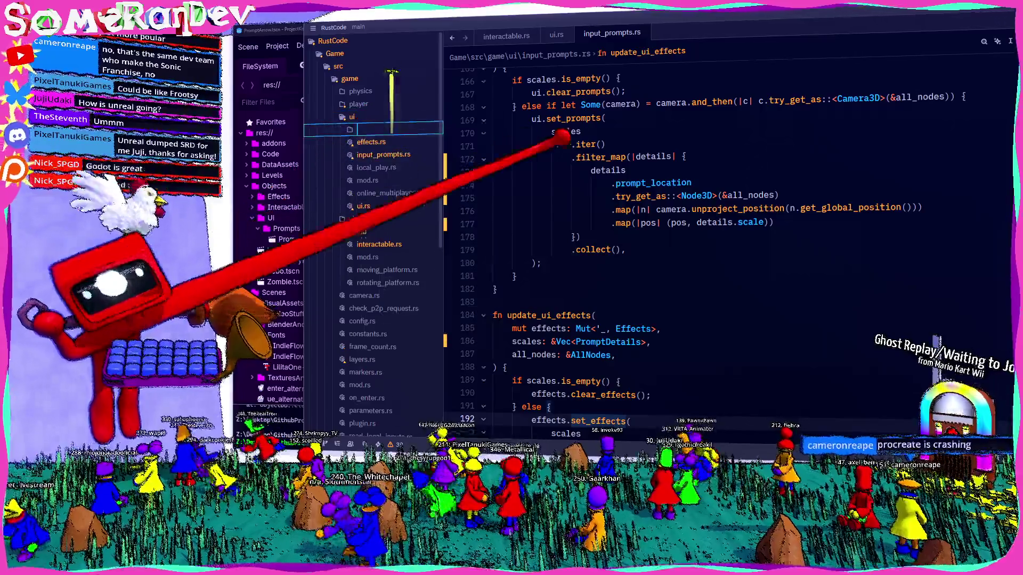
{"action": "mouse_move", "coordinate": [592, 157]}
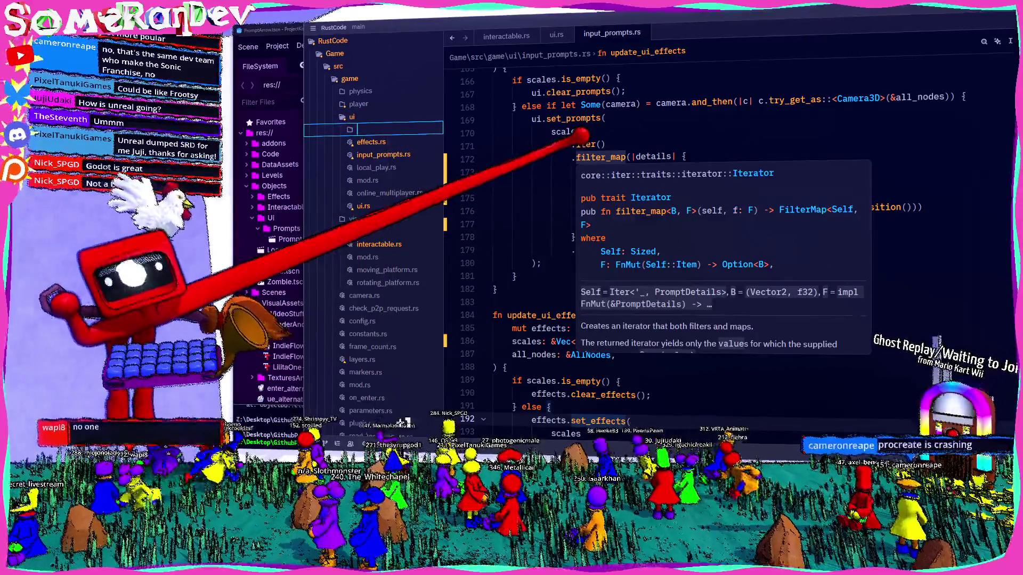
{"action": "type", "text": "inop"}
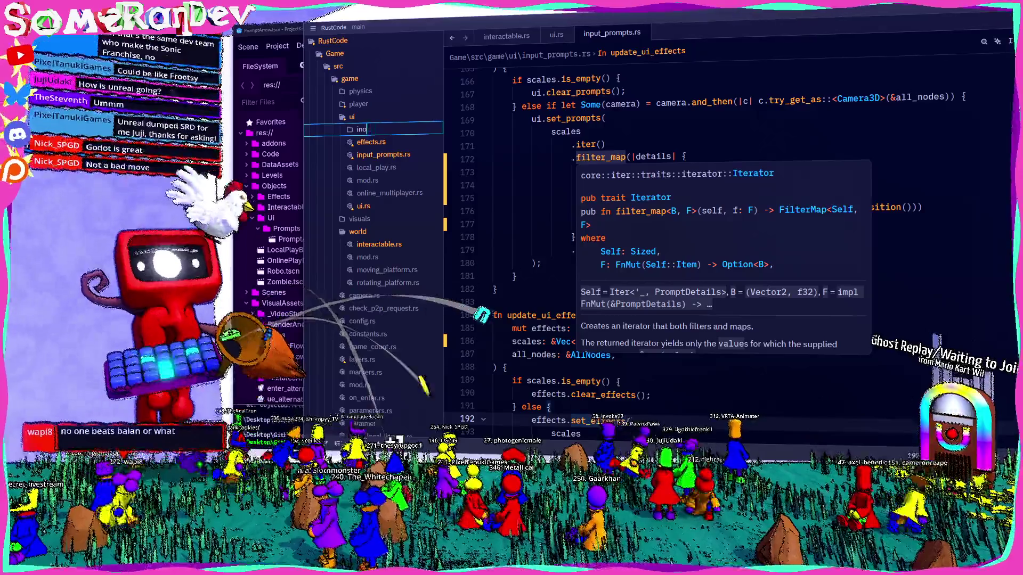
{"action": "key", "text": "BackSpace"}
{"action": "key", "text": "BackSpace"}
{"action": "type", "text": "put_prompt"}
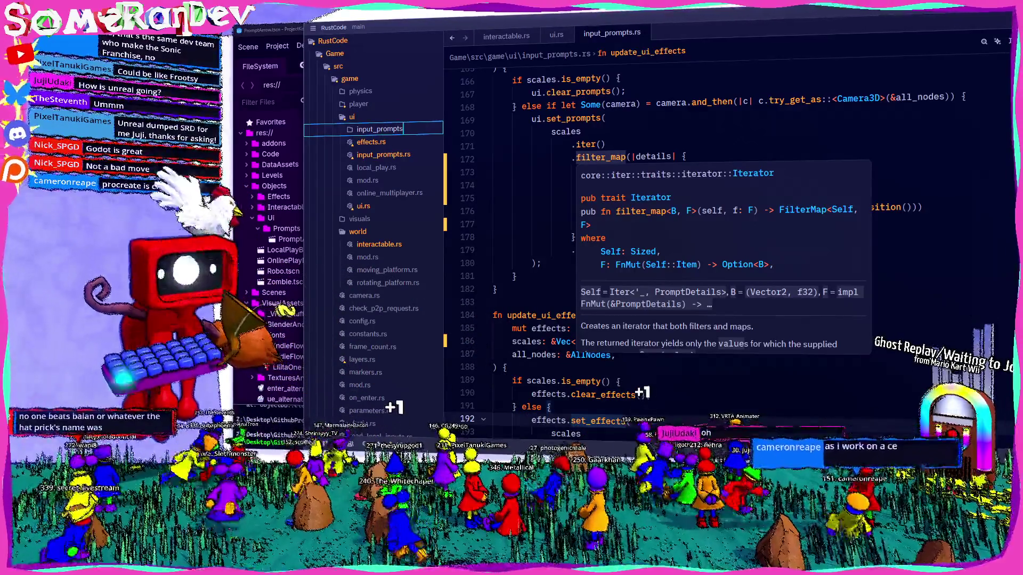
{"action": "key", "text": "BackSpace"}
{"action": "key", "text": "Return"}
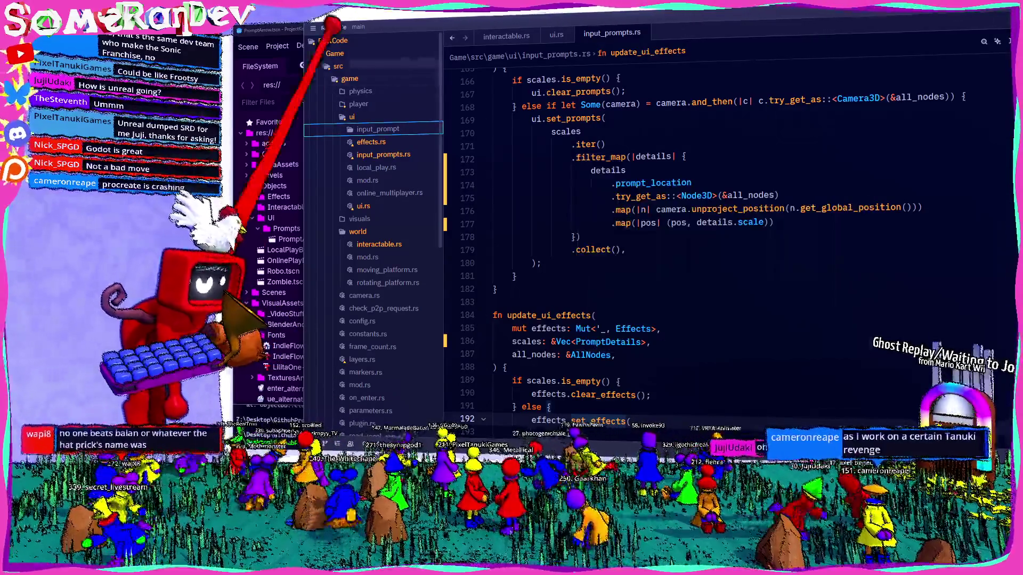
Add a new file input_prompt_arrow.rs inside the input_prompt folder.
{"action": "right_click", "coordinate": [397, 129]}
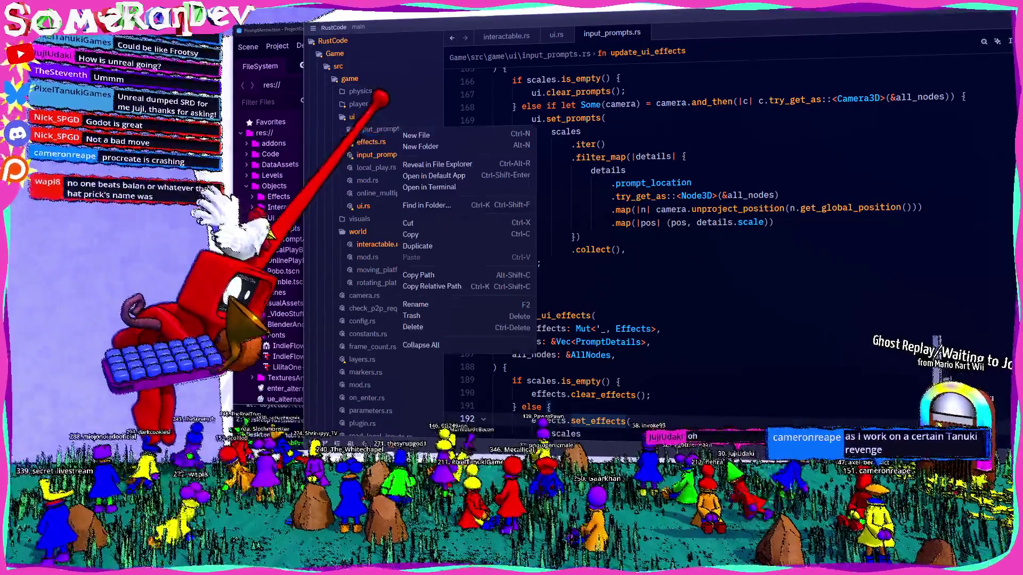
{"action": "left_click", "coordinate": [416, 136]}
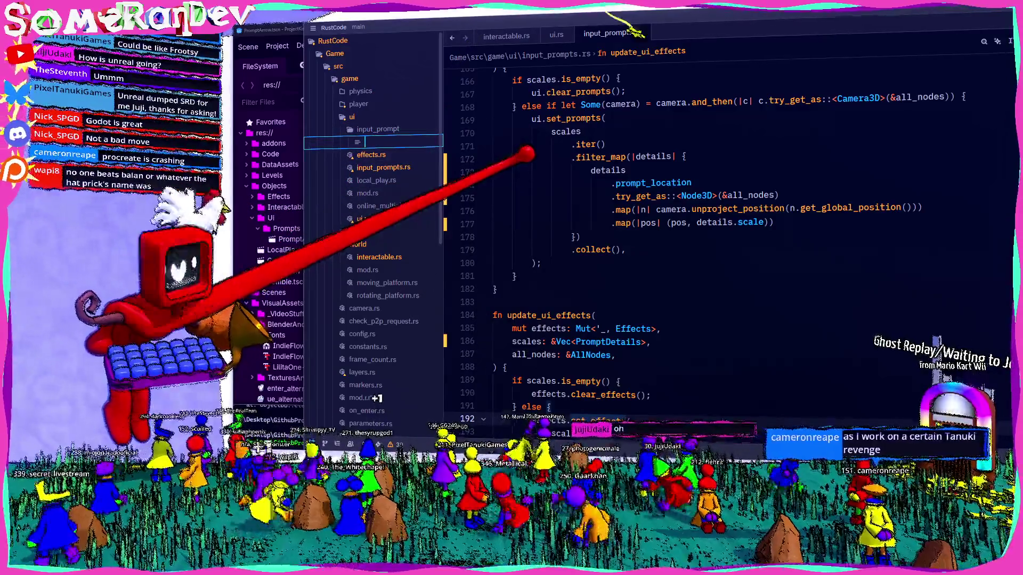
{"action": "type", "text": "in"}
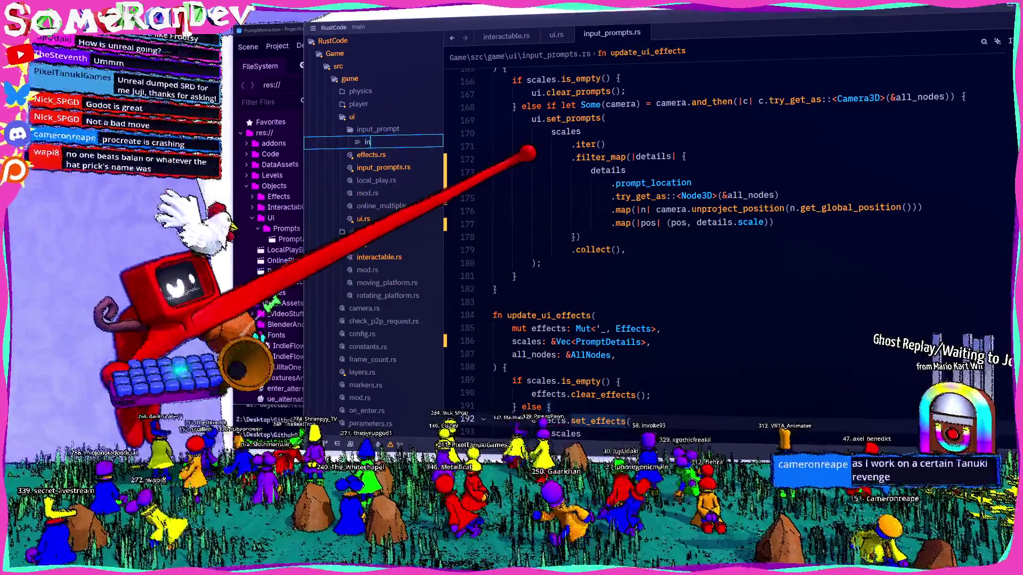
{"action": "type", "text": "put_prompt_arrow.rs"}
{"action": "key", "text": "Return"}
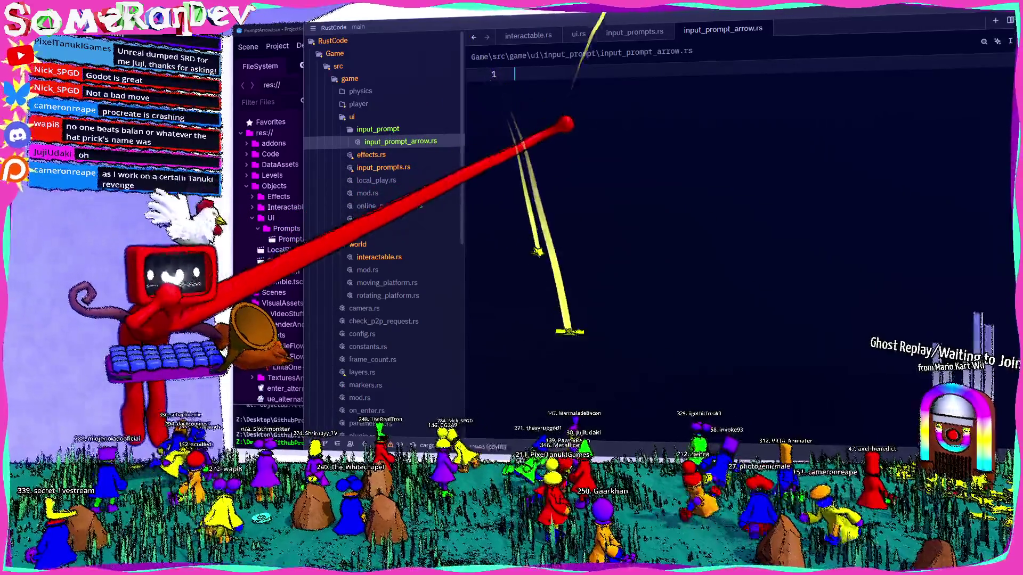
Write 'use crate::prelude::*;' on line 1 and an empty derive attribute on line 3.
{"action": "type", "text": "u"}
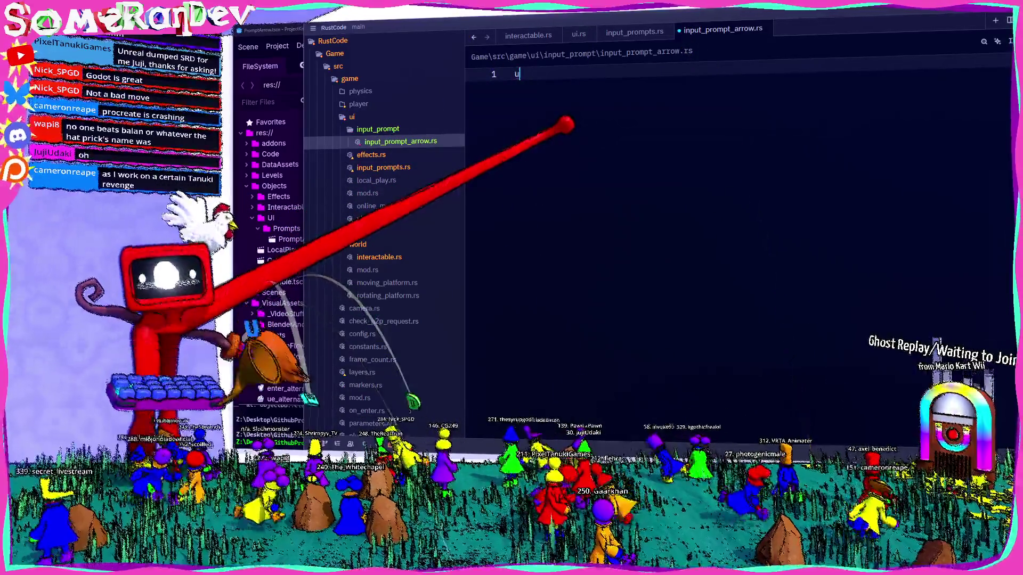
{"action": "type", "text": "se crate::prelude::"}
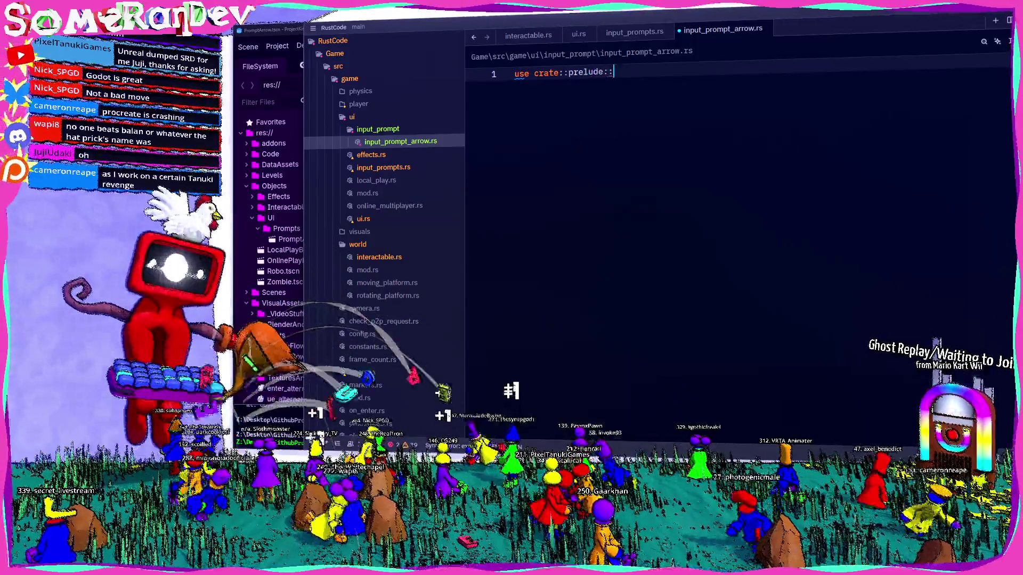
{"action": "type", "text": "*;"}
{"action": "key", "text": "Return"}
{"action": "key", "text": "Return"}
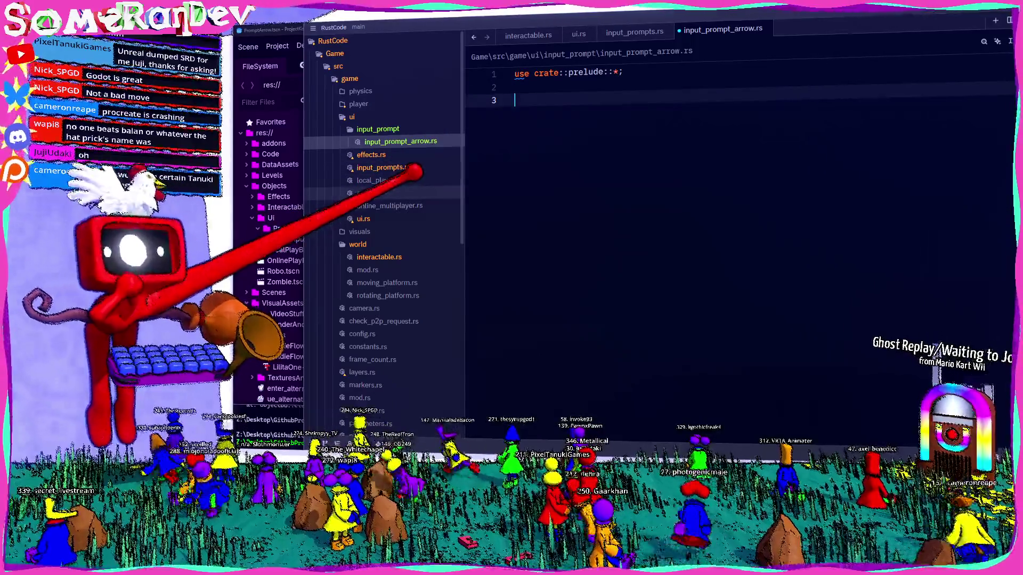
{"action": "key", "text": "Return"}
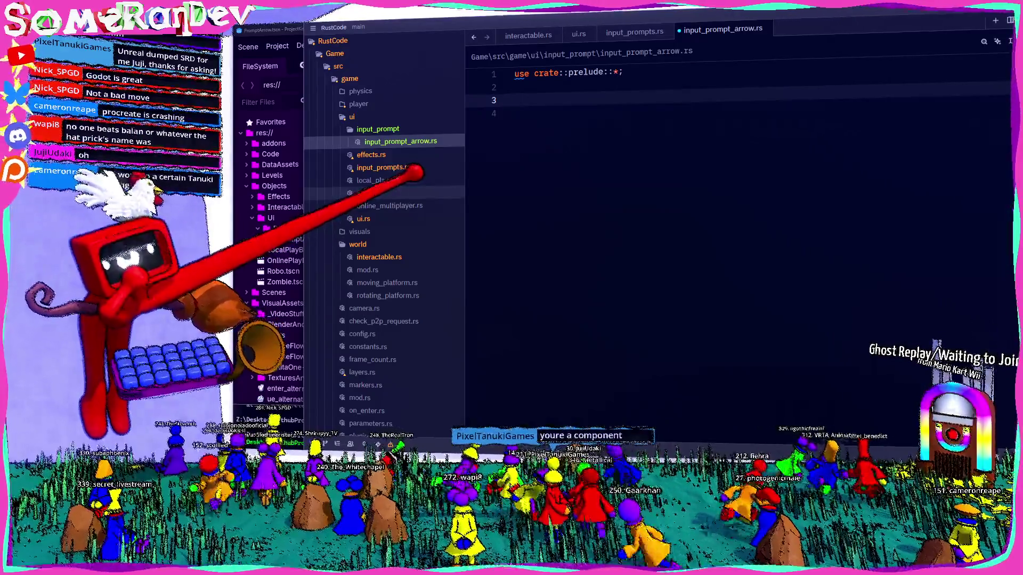
{"action": "type", "text": "["}
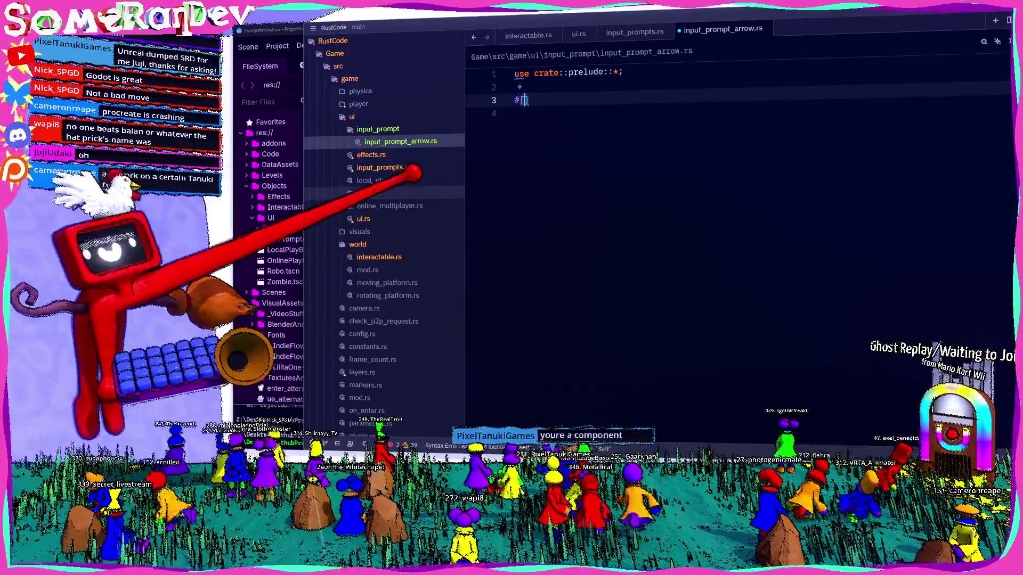
{"action": "type", "text": "derive("}
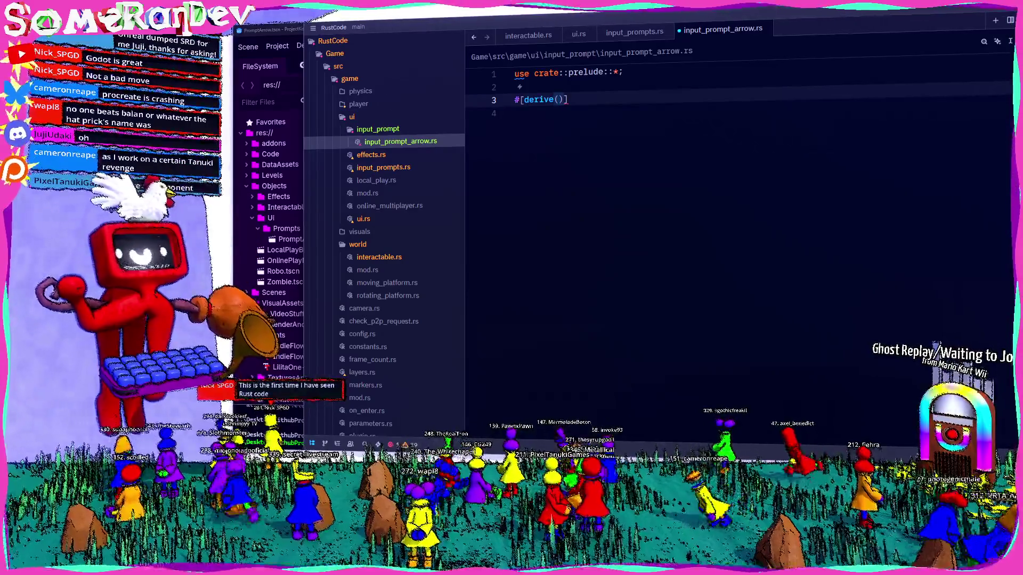
{"action": "key", "text": "alt+Tab"}
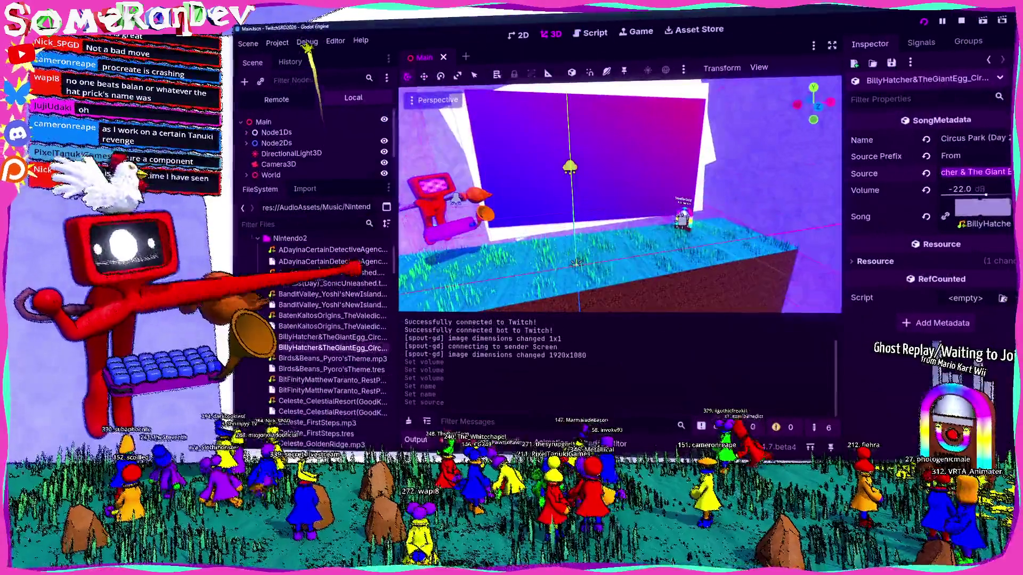
Open the MarioKartWii_GhostReplay song's audio import settings in FileSystem, then close them.
{"action": "scroll", "coordinate": [327, 320], "scroll_direction": "down", "scroll_amount": 10}
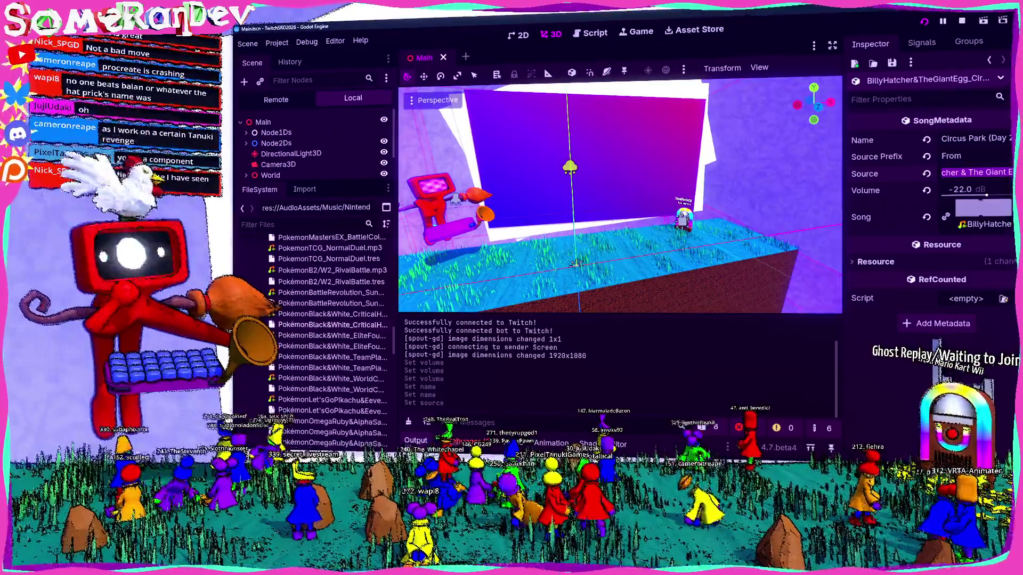
{"action": "scroll", "coordinate": [328, 319], "scroll_direction": "down", "scroll_amount": 10}
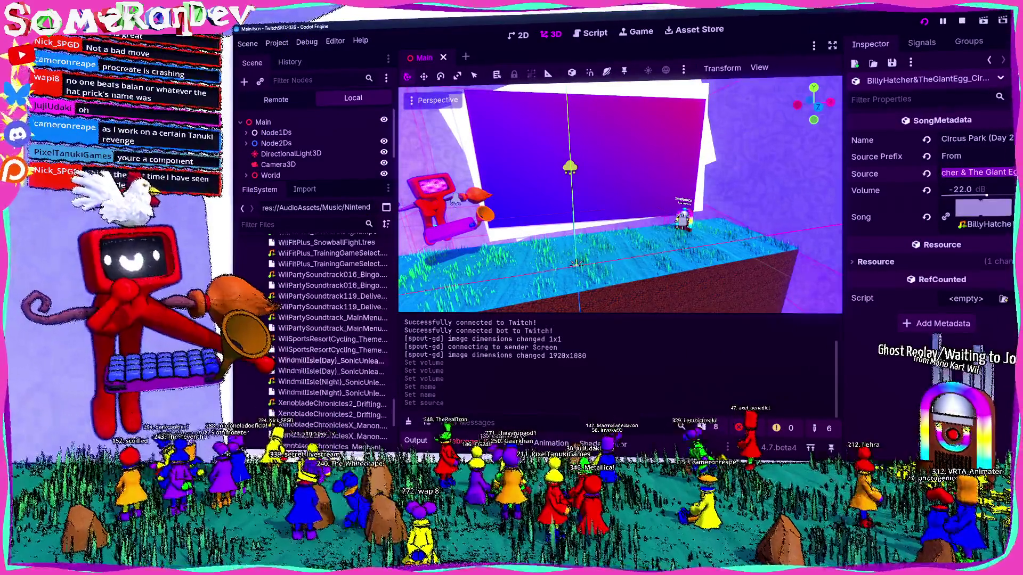
{"action": "scroll", "coordinate": [328, 319], "scroll_direction": "up", "scroll_amount": 8}
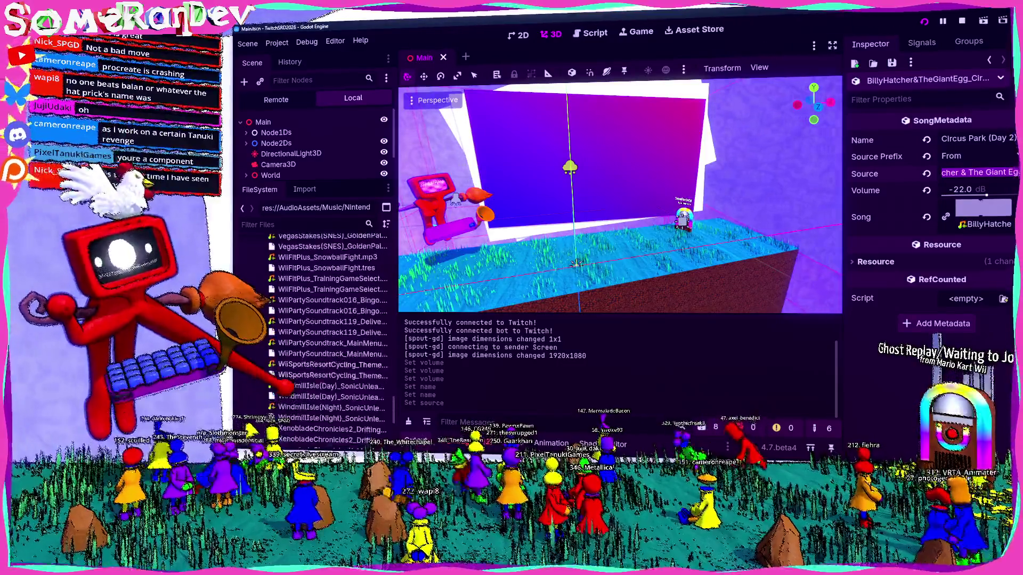
{"action": "scroll", "coordinate": [327, 319], "scroll_direction": "up", "scroll_amount": 8}
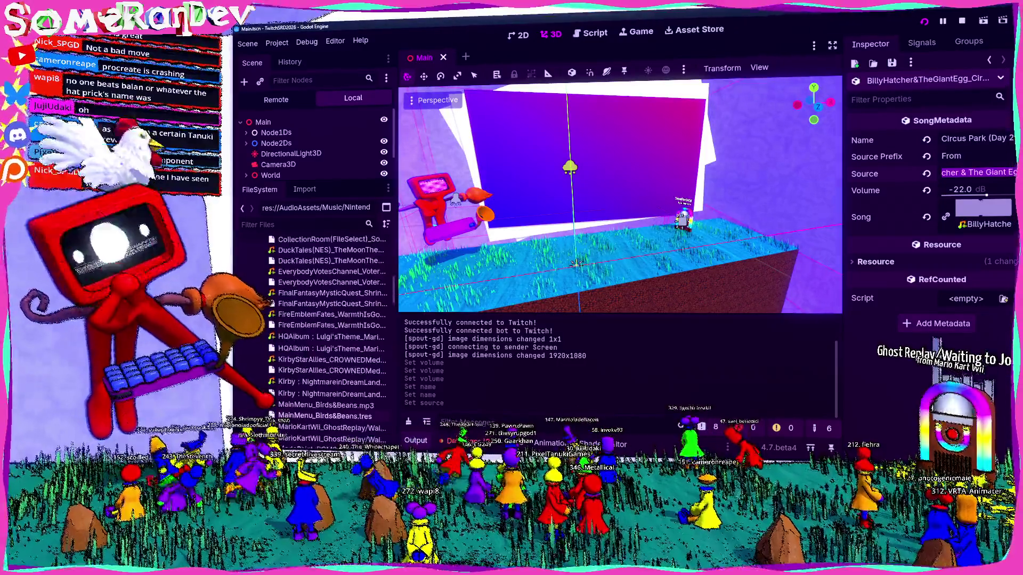
{"action": "double_click", "coordinate": [330, 337]}
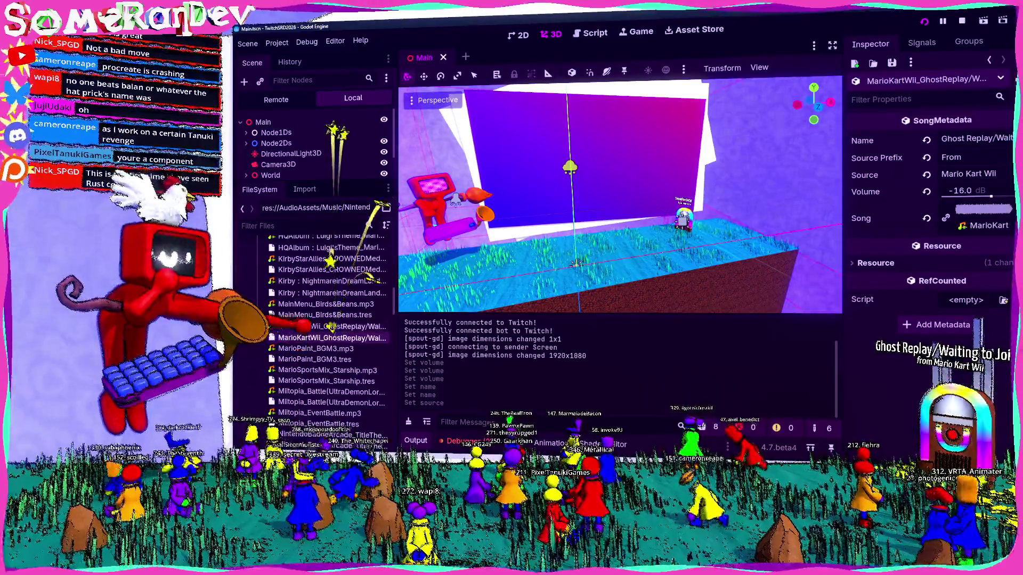
{"action": "double_click", "coordinate": [330, 325]}
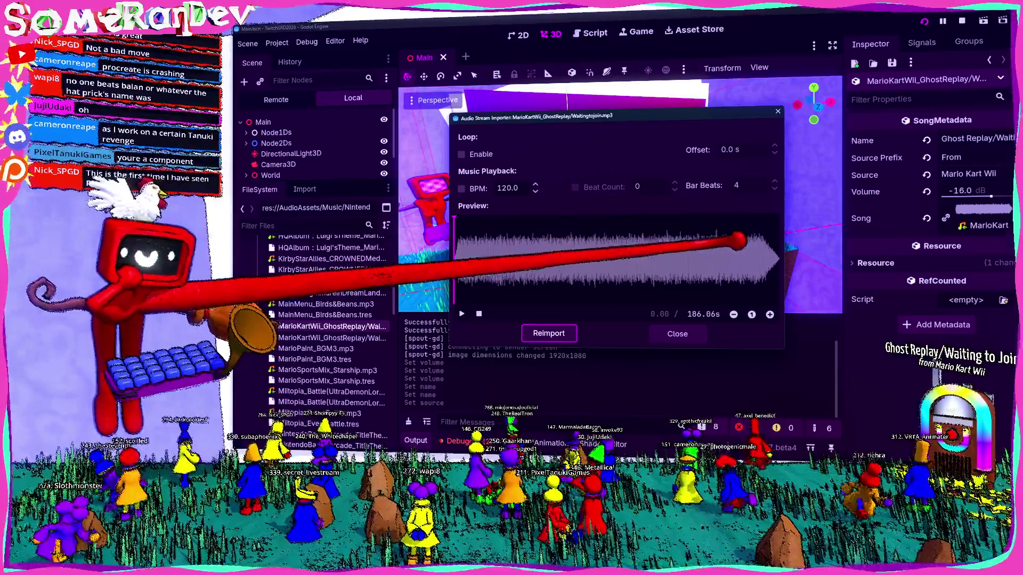
{"action": "key", "text": "Escape"}
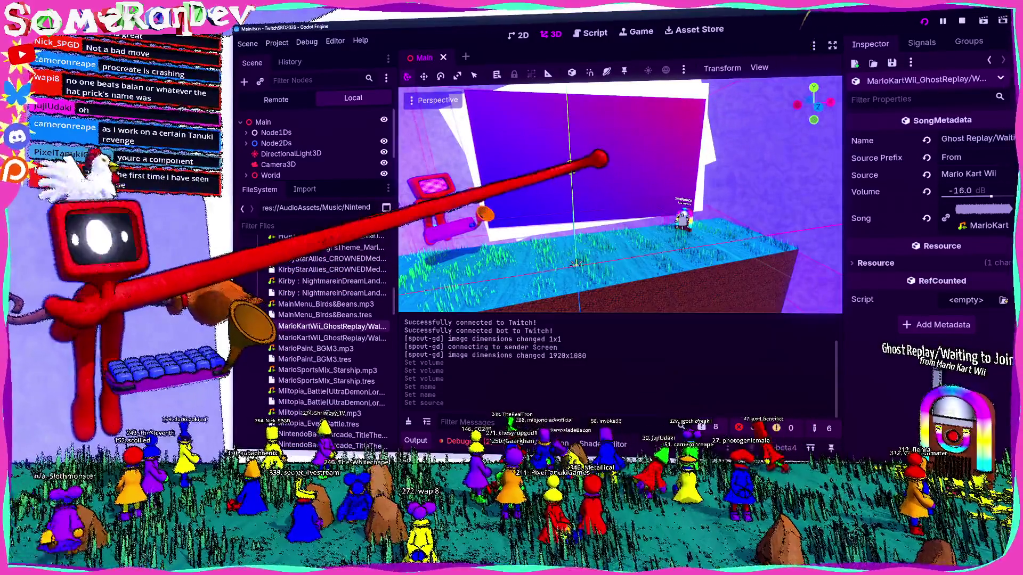
Review the Input Map in Godot's Project Settings, then return to Zed.
{"action": "key", "text": "alt+Tab"}
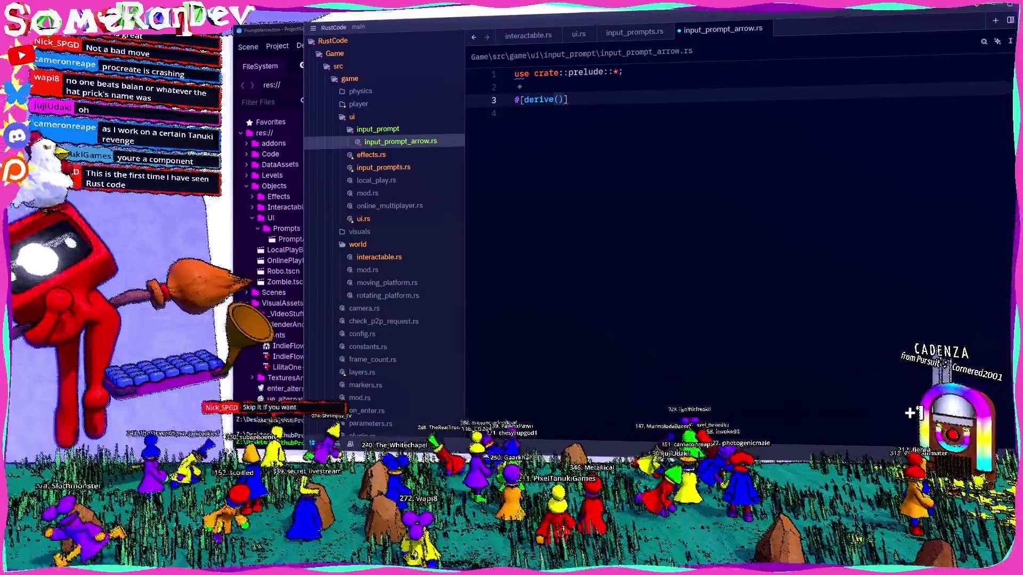
{"action": "key", "text": "alt+Tab"}
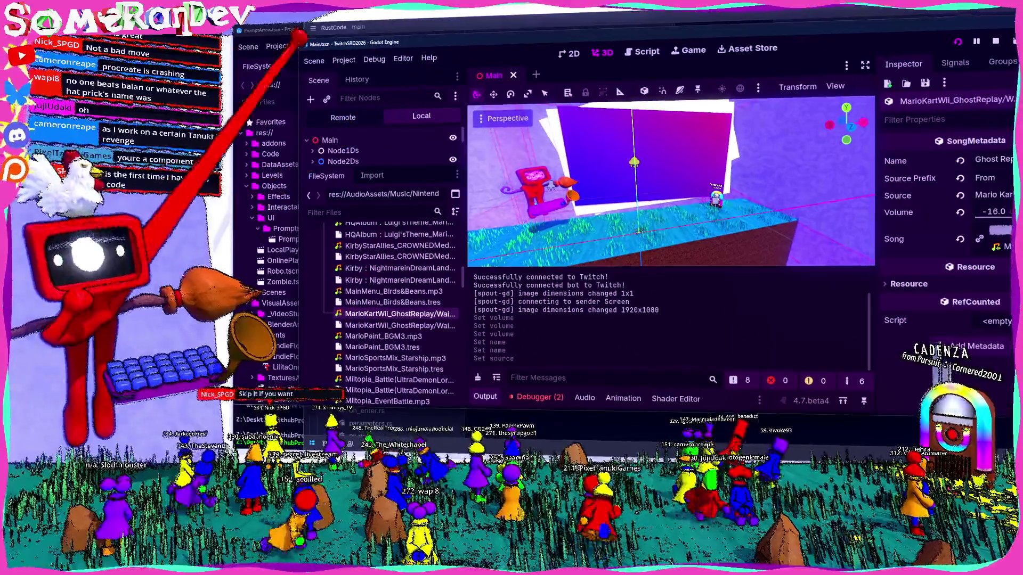
{"action": "left_click", "coordinate": [344, 60]}
{"action": "left_click", "coordinate": [371, 76]}
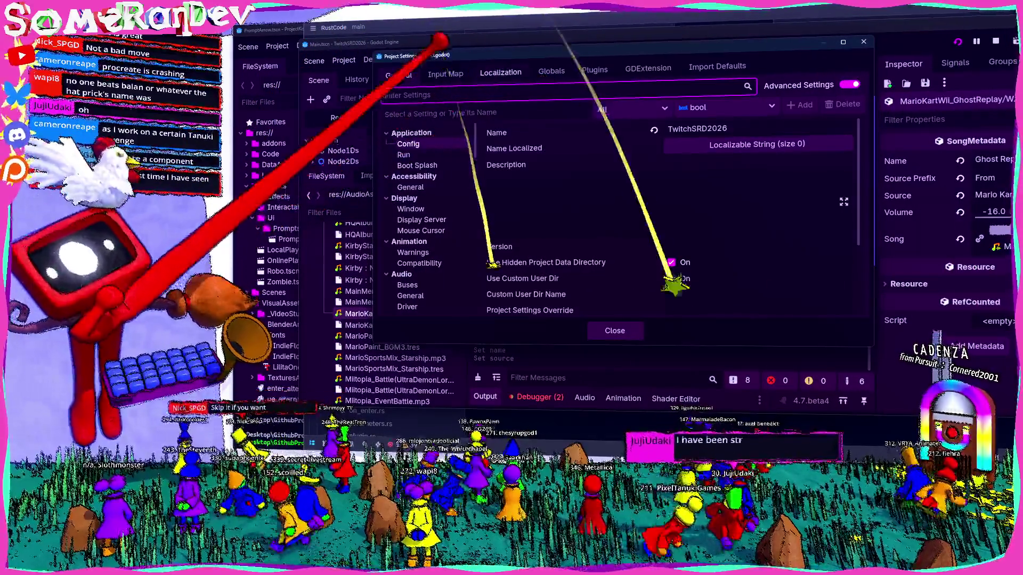
{"action": "left_click", "coordinate": [445, 74]}
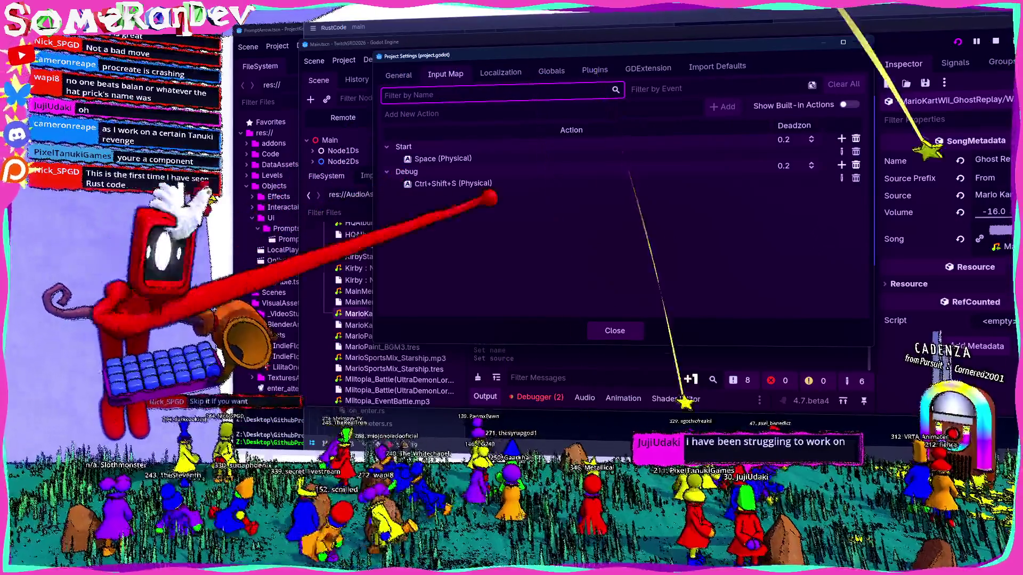
{"action": "key", "text": "Escape"}
{"action": "key", "text": "alt+Tab"}
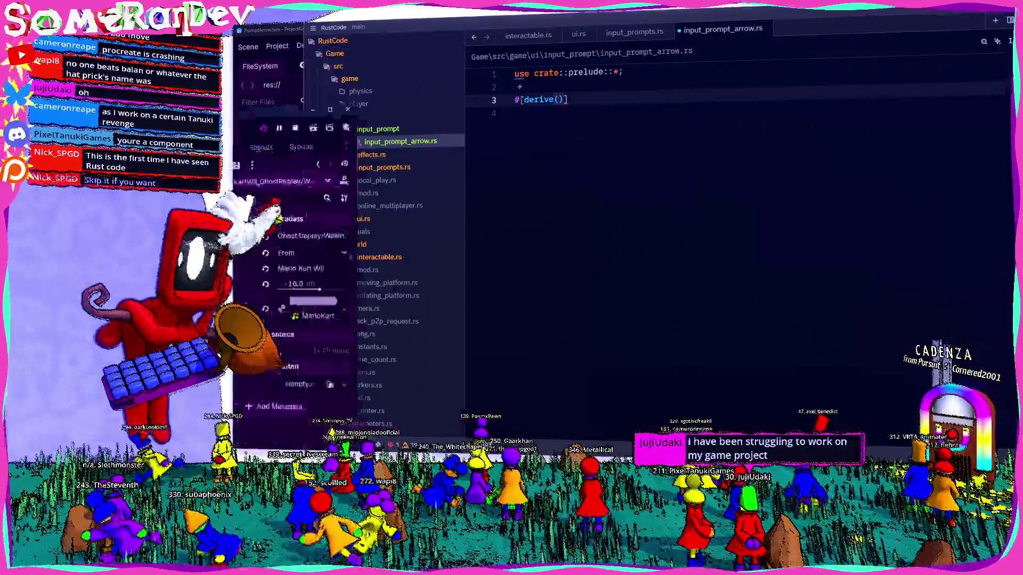
Glance at input_prompt_arrow.rs in Zed, then go back to Godot.
{"action": "key", "text": "alt+Tab"}
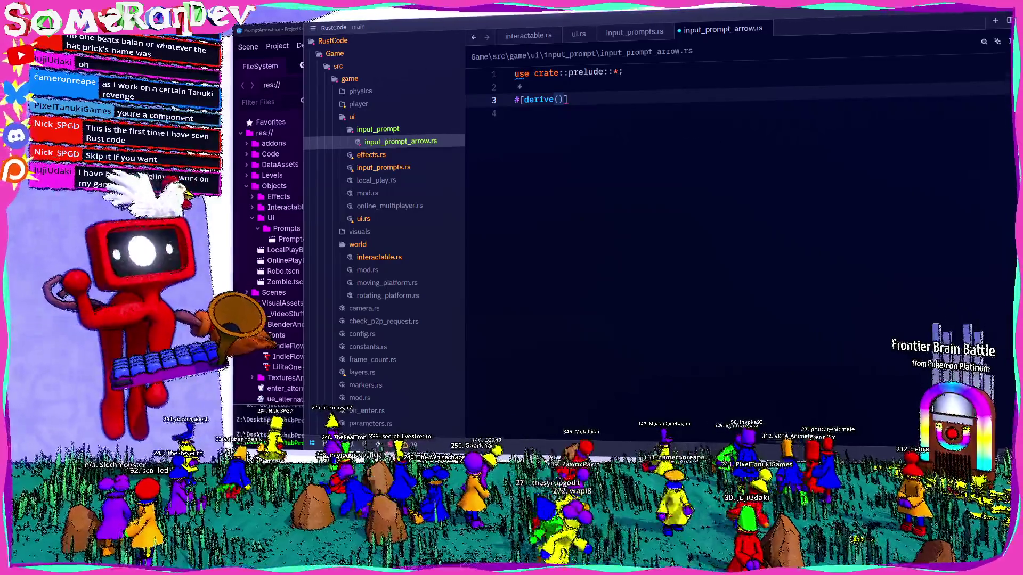
{"action": "key", "text": "alt+Tab"}
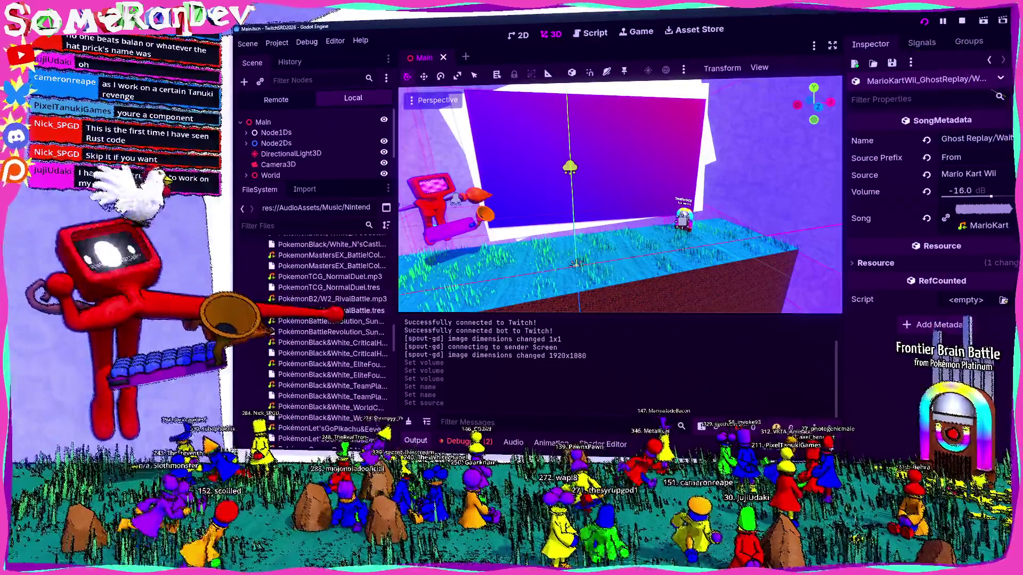
Adjust the PokémonPlatinum_FrontierBrain song's Volume, then resume on line 4 of input_prompt_arrow.rs.
{"action": "scroll", "coordinate": [328, 330], "scroll_direction": "down", "scroll_amount": 3}
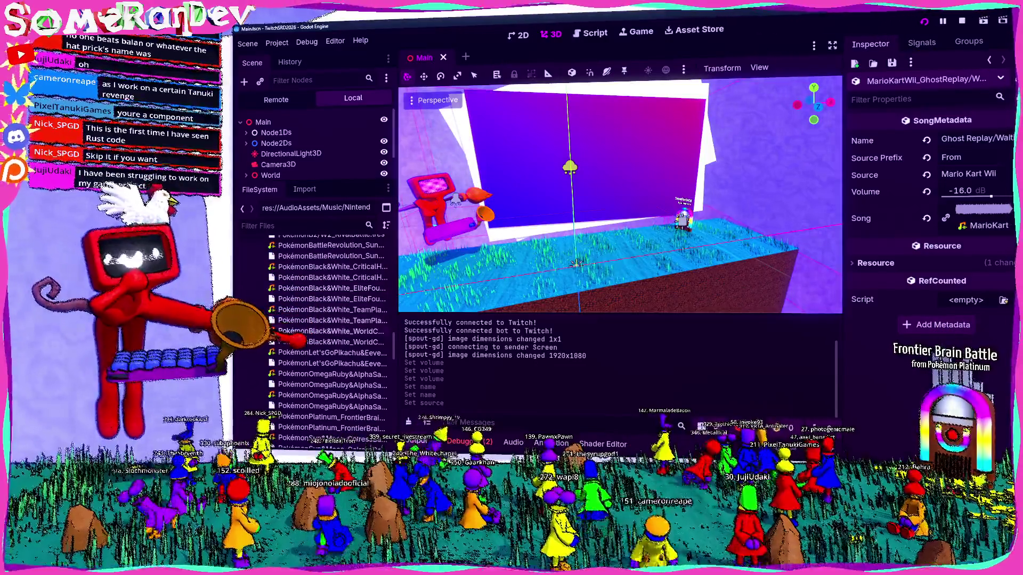
{"action": "scroll", "coordinate": [328, 331], "scroll_direction": "down", "scroll_amount": 1}
{"action": "left_click", "coordinate": [330, 401]}
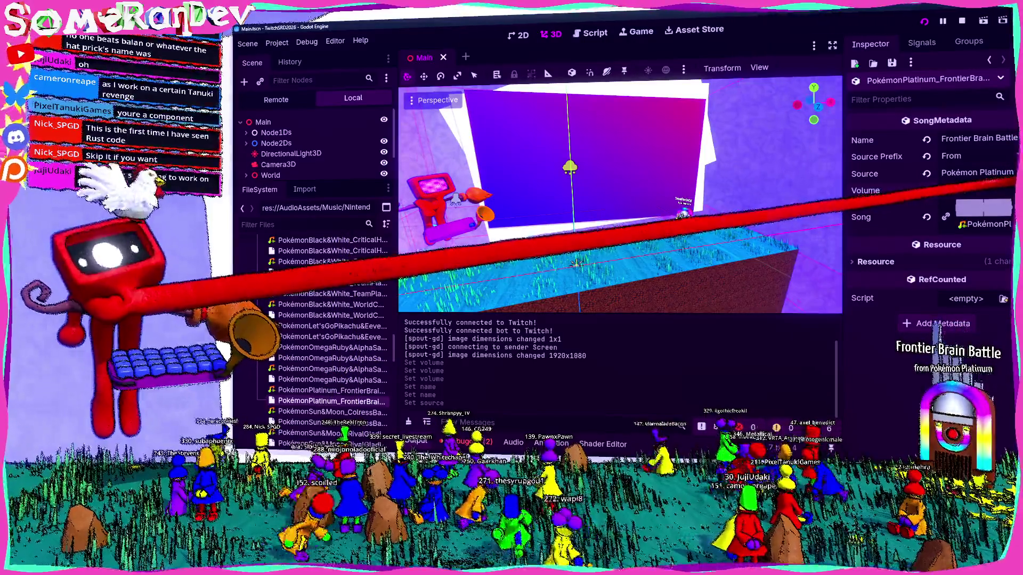
{"action": "left_click", "coordinate": [986, 194]}
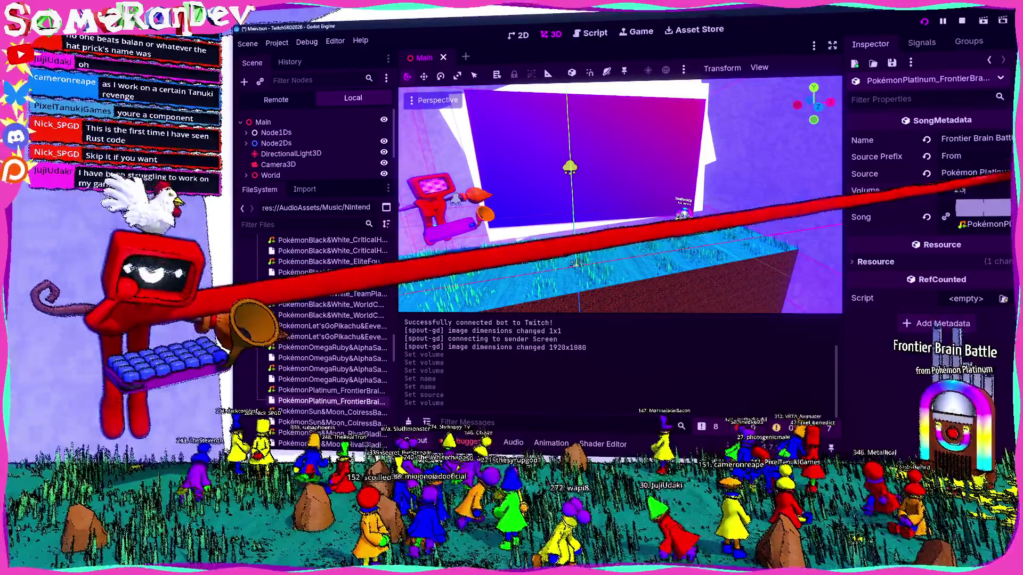
{"action": "key", "text": "alt+Tab"}
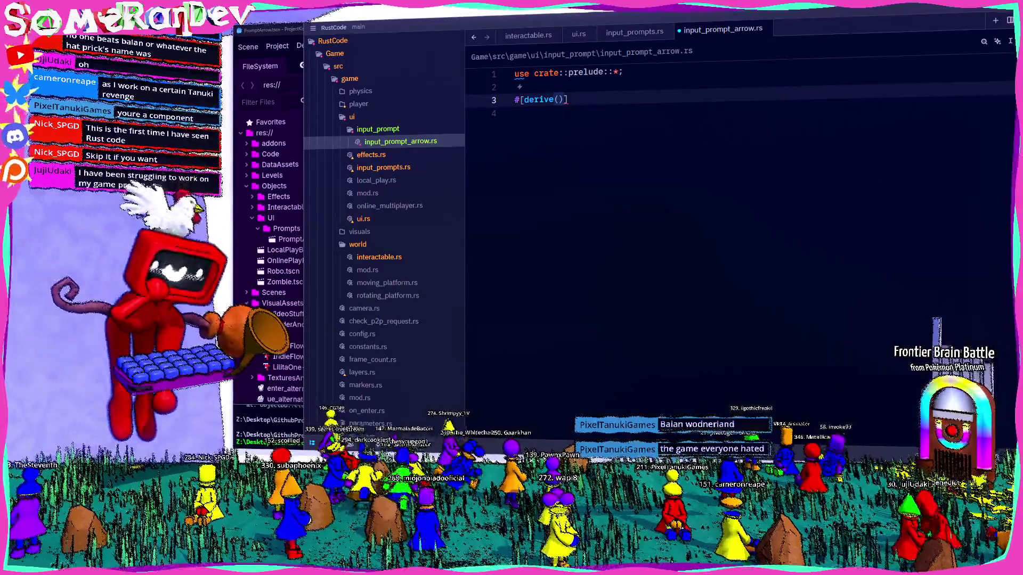
{"action": "left_click", "coordinate": [514, 113]}
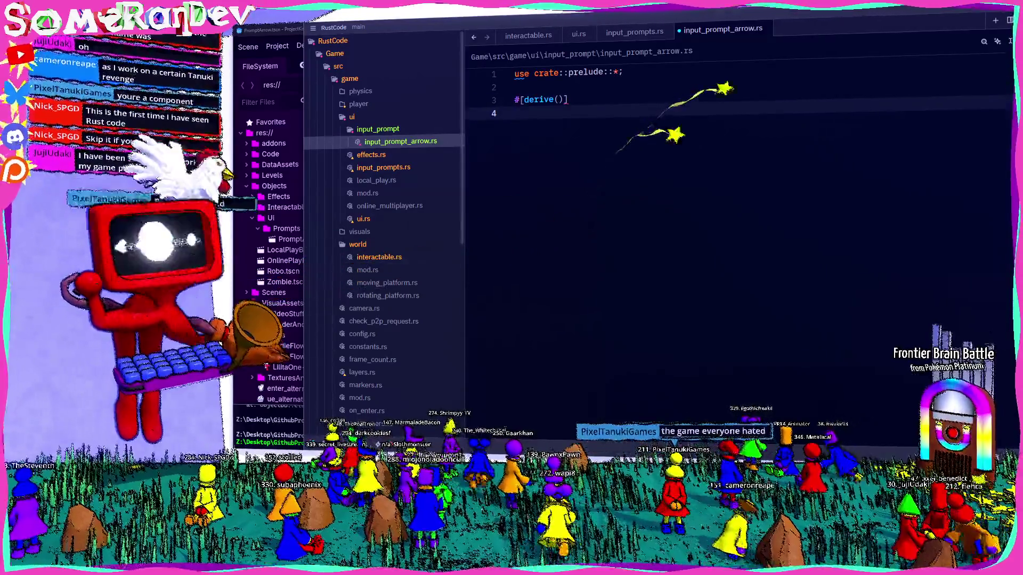
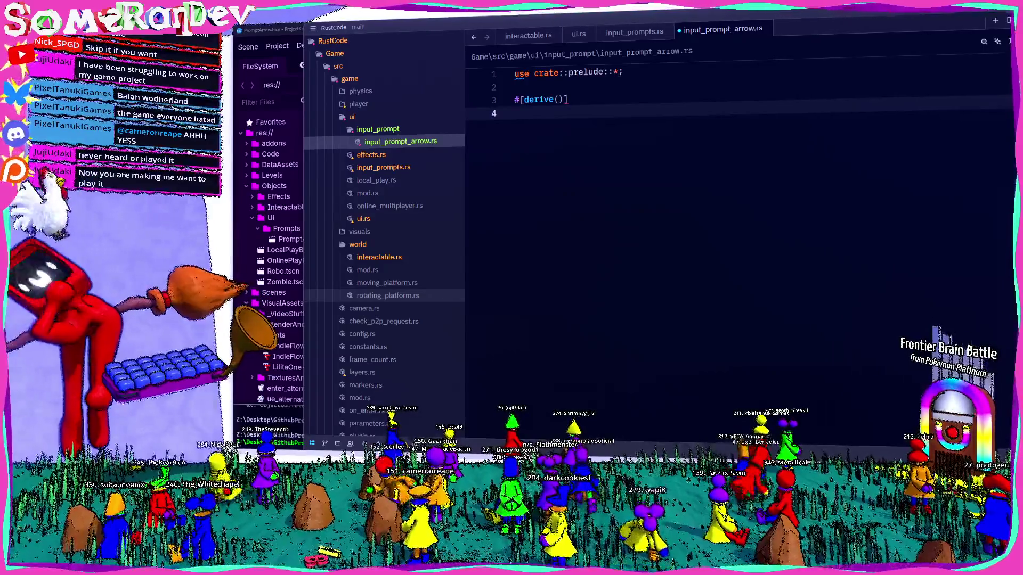
Switch from Zed to the browser showing Balan Wonderworld's Steam store page.
{"action": "key", "text": "alt+Tab"}
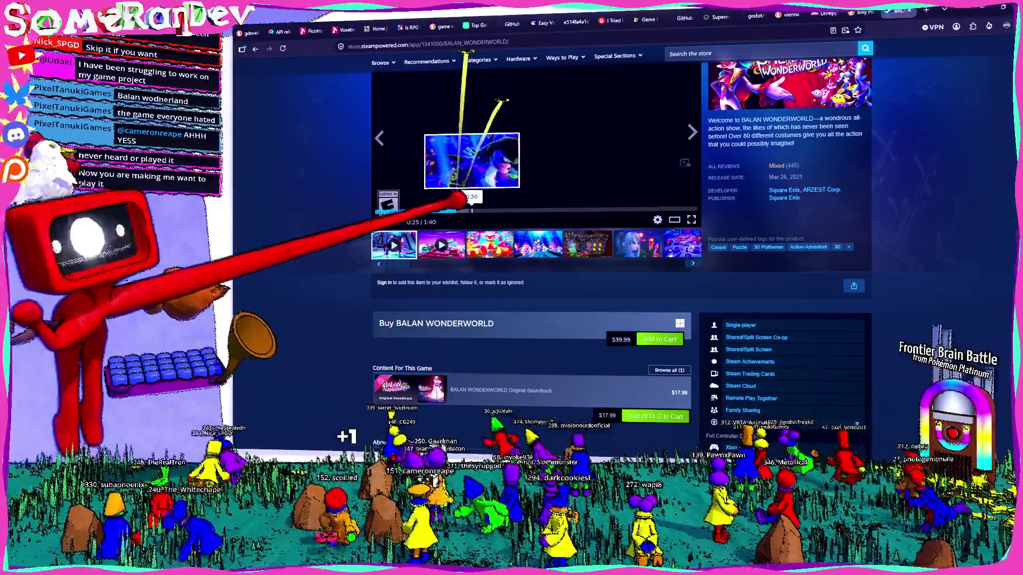
Play Balan Wonderworld's trailers and flip through the gallery screenshots, skipping ahead in the last trailer.
{"action": "left_click", "coordinate": [385, 210]}
{"action": "left_click", "coordinate": [646, 243]}
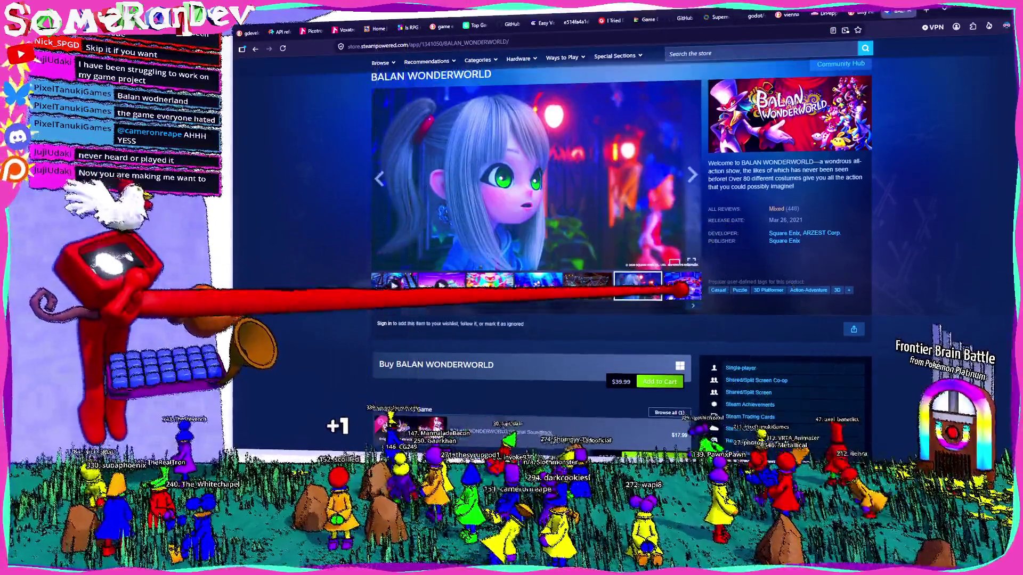
{"action": "left_click", "coordinate": [682, 287]}
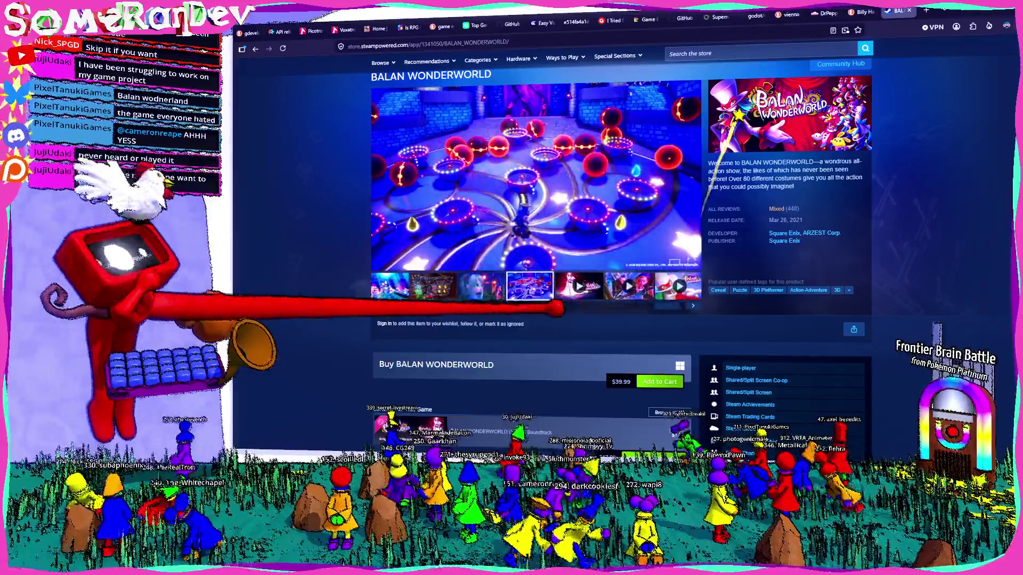
{"action": "left_click", "coordinate": [576, 286]}
{"action": "left_click", "coordinate": [676, 286]}
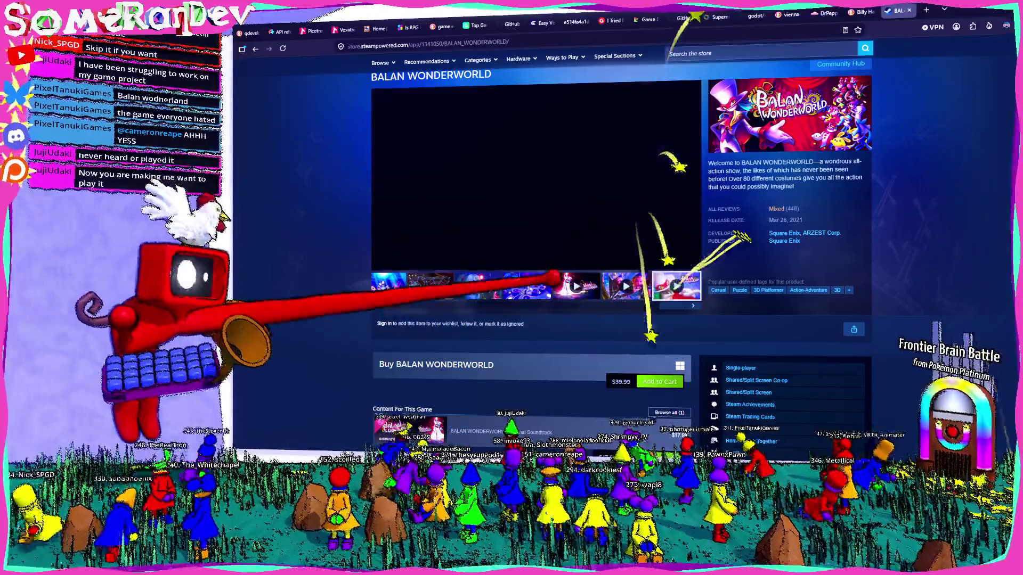
{"action": "left_click", "coordinate": [476, 251]}
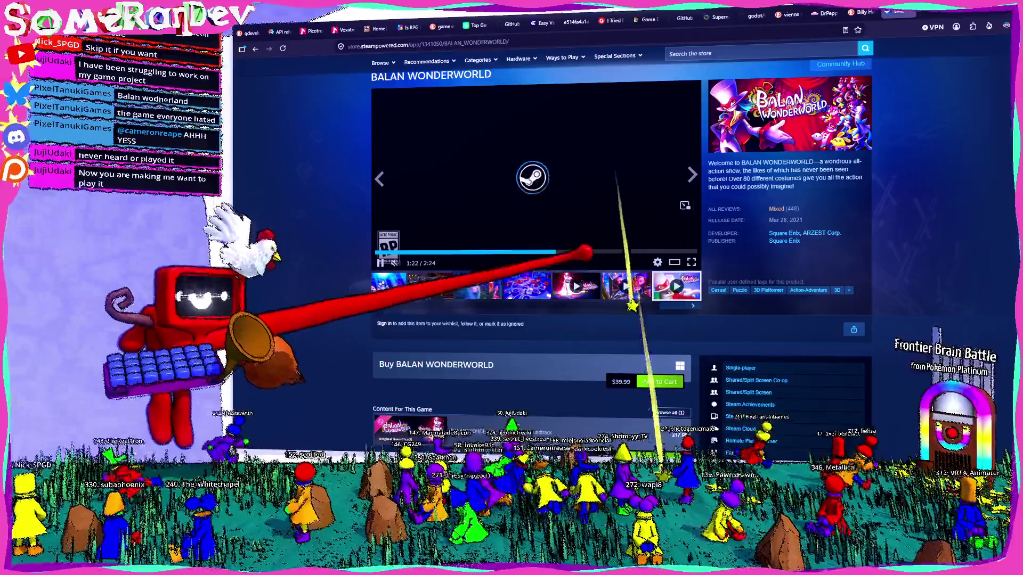
Expand About This Game and highlight the 80 costumes line, then the Local Co-op Mode heading.
{"action": "scroll", "coordinate": [589, 251], "scroll_direction": "down", "scroll_amount": 3}
{"action": "scroll", "coordinate": [581, 253], "scroll_direction": "down", "scroll_amount": 4}
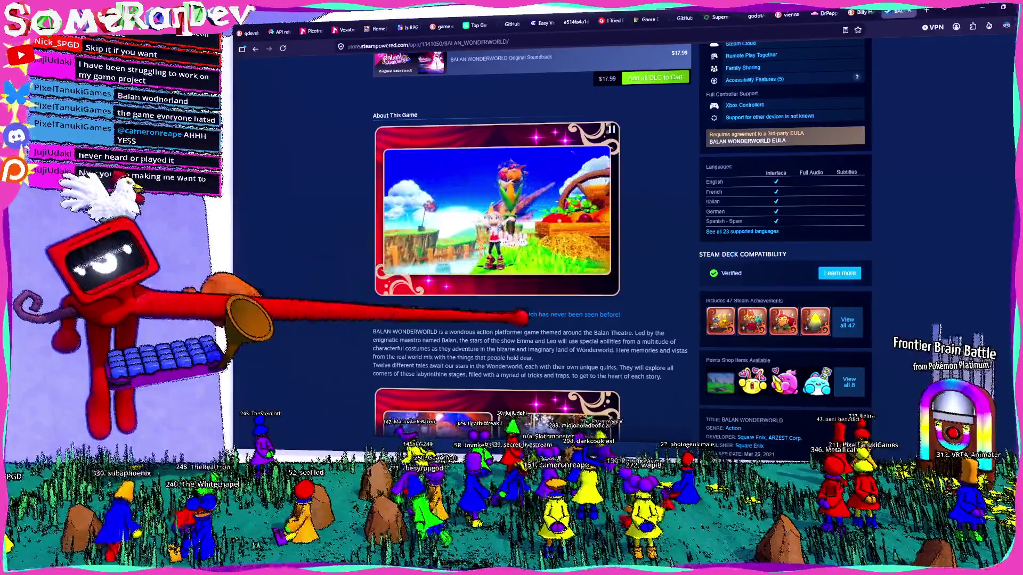
{"action": "scroll", "coordinate": [528, 316], "scroll_direction": "down", "scroll_amount": 5}
{"action": "left_click", "coordinate": [528, 195]}
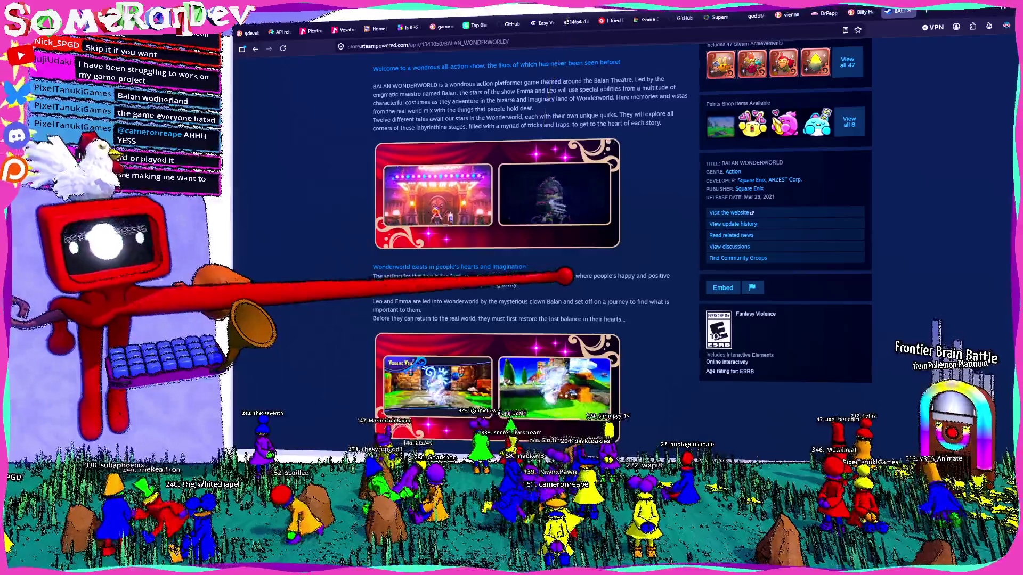
{"action": "scroll", "coordinate": [557, 282], "scroll_direction": "down", "scroll_amount": 2}
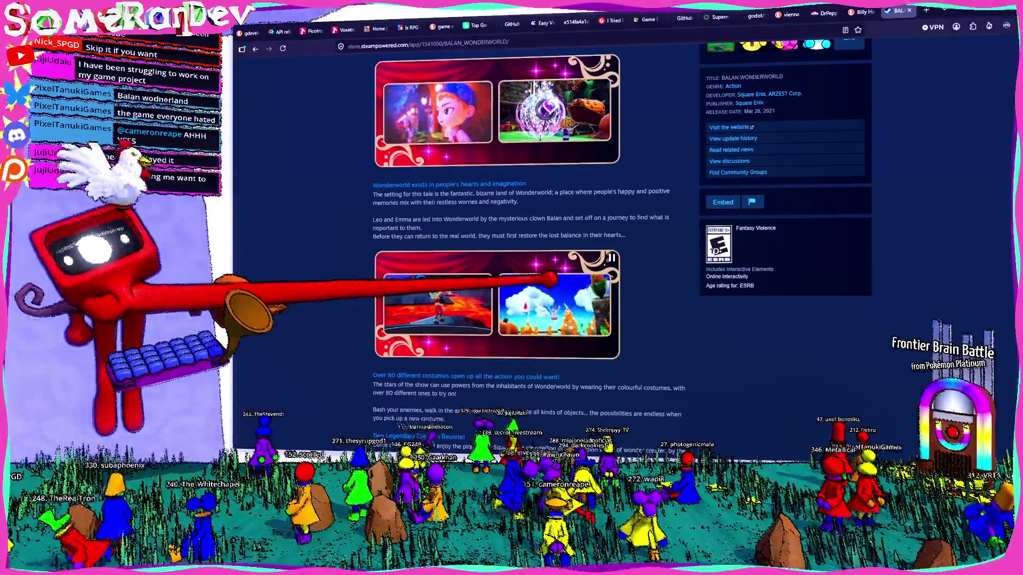
{"action": "scroll", "coordinate": [527, 239], "scroll_direction": "up", "scroll_amount": 2}
{"action": "scroll", "coordinate": [528, 239], "scroll_direction": "down", "scroll_amount": 2}
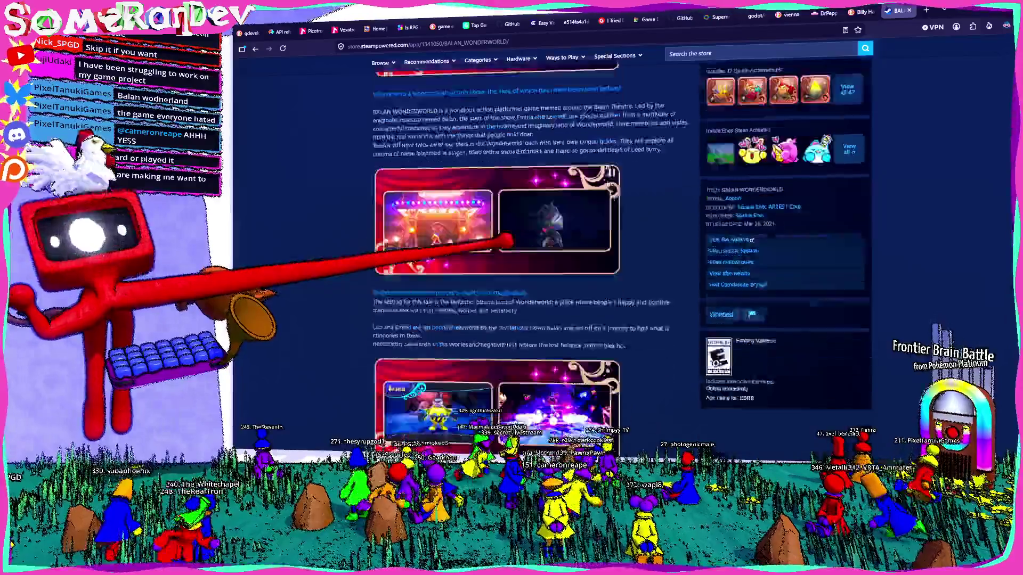
{"action": "scroll", "coordinate": [528, 240], "scroll_direction": "down", "scroll_amount": 3}
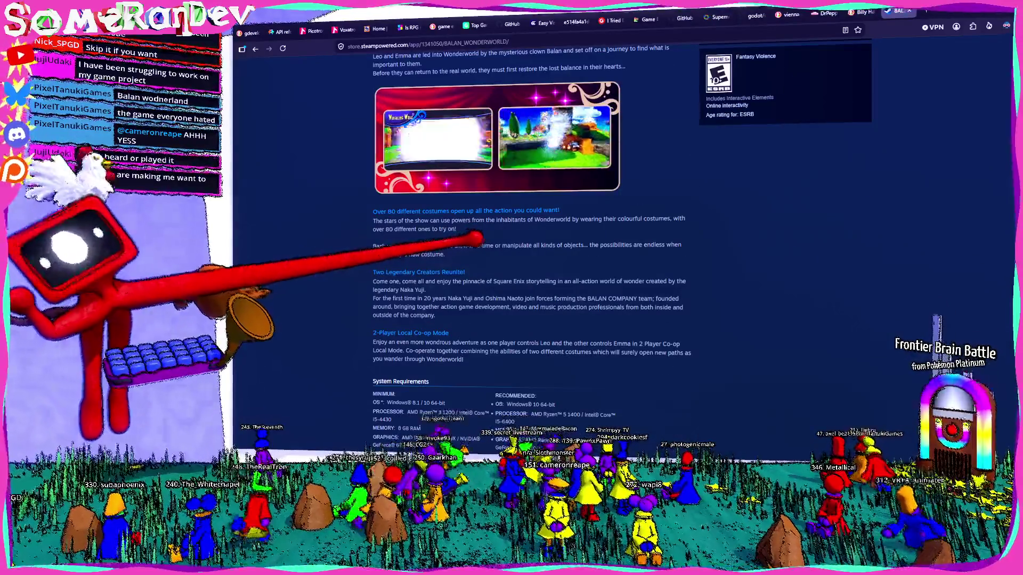
{"action": "left_click_drag", "start_coordinate": [385, 229], "coordinate": [456, 229]}
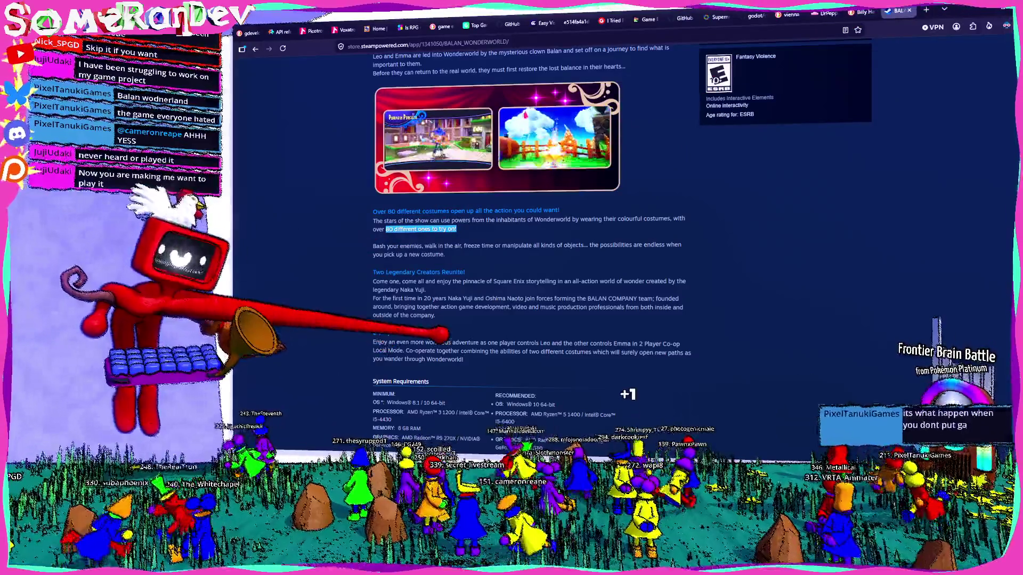
{"action": "scroll", "coordinate": [386, 330], "scroll_direction": "down", "scroll_amount": 2}
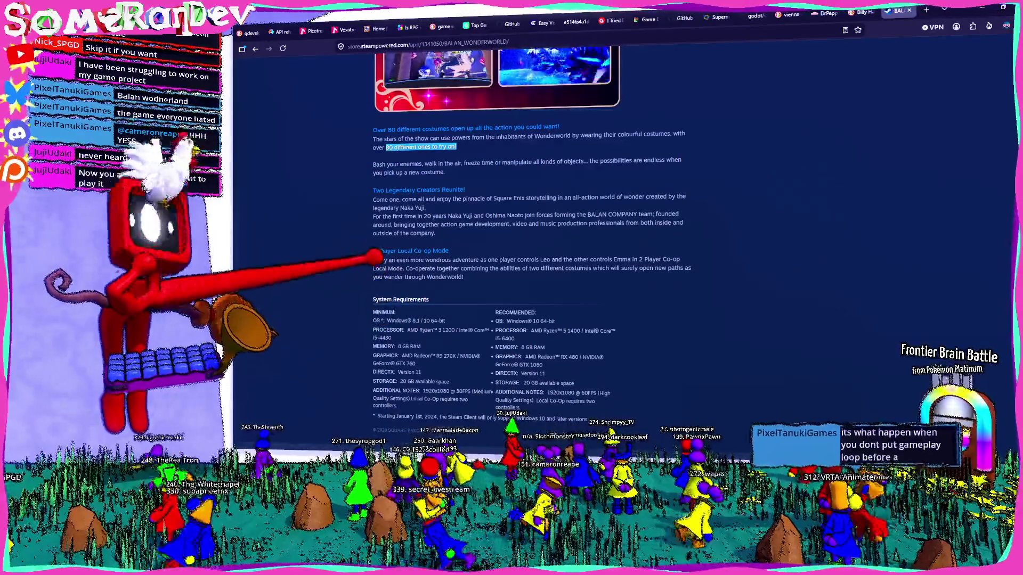
{"action": "left_click_drag", "start_coordinate": [397, 251], "coordinate": [448, 251]}
{"action": "key", "text": "alt+Tab"}
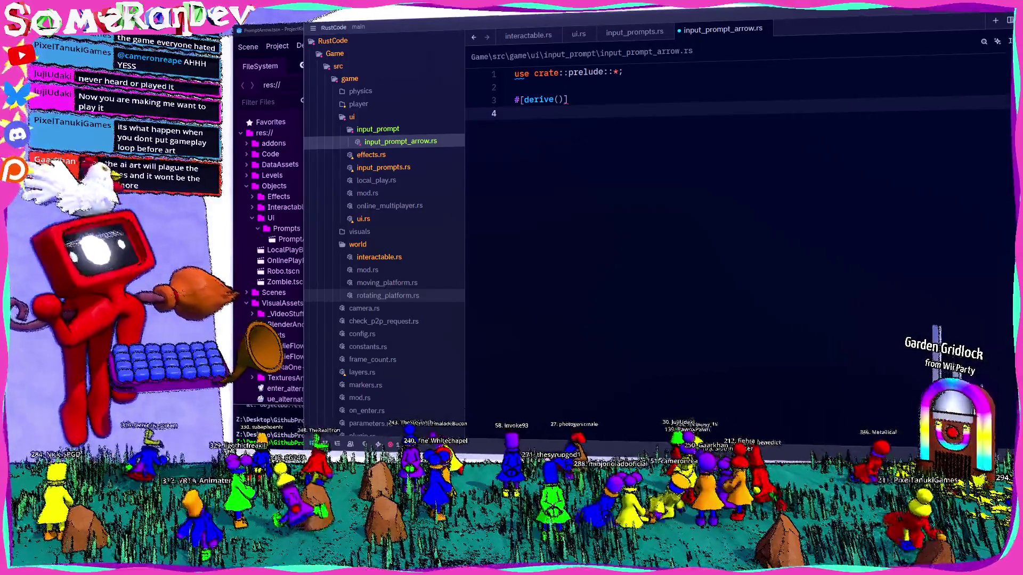
Remove the empty line below #[derive()] and fill it with 'Component, KissingComponent'.
{"action": "key", "text": "BackSpace"}
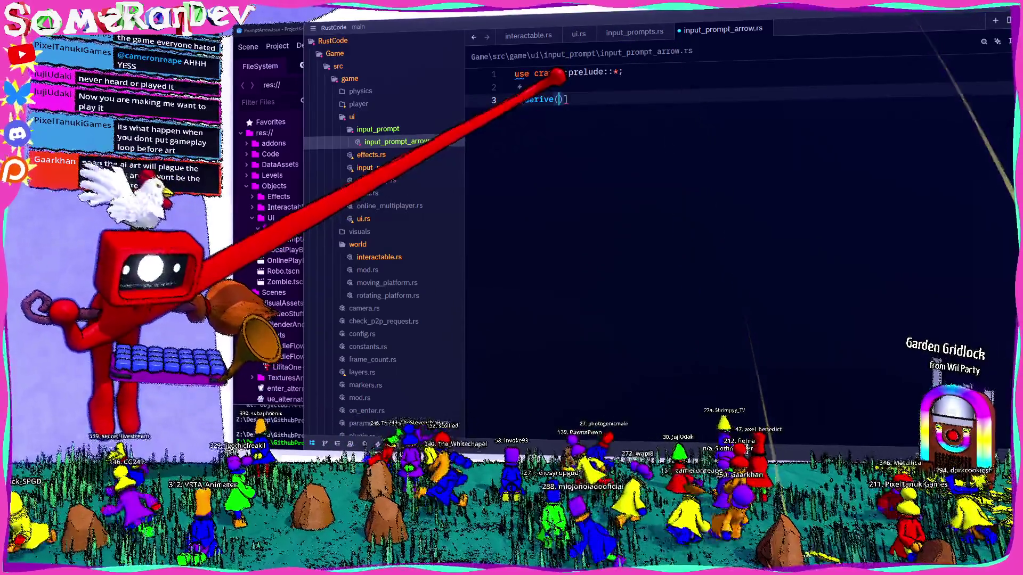
{"action": "key", "text": "Return"}
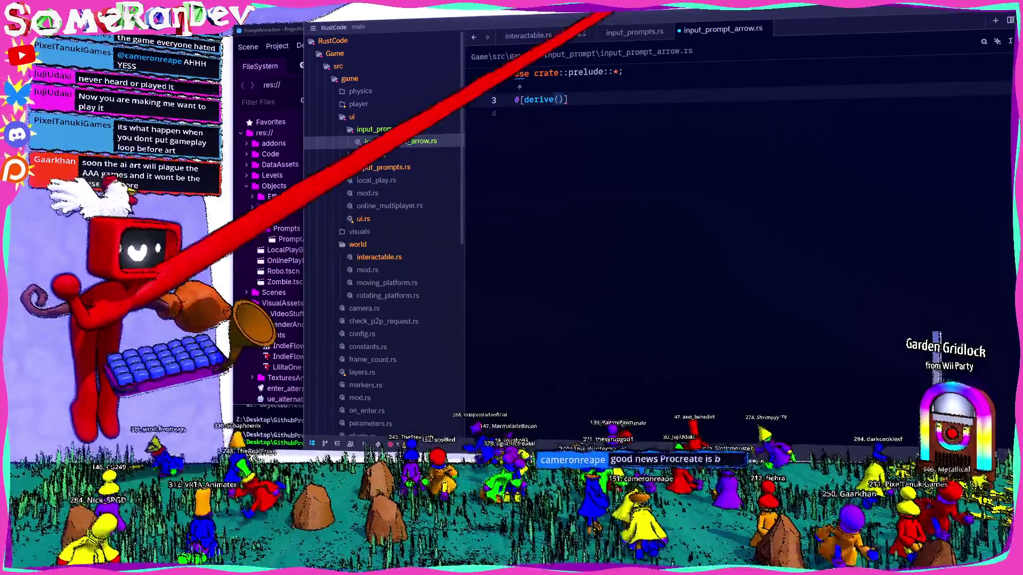
{"action": "type", "text": "Com"}
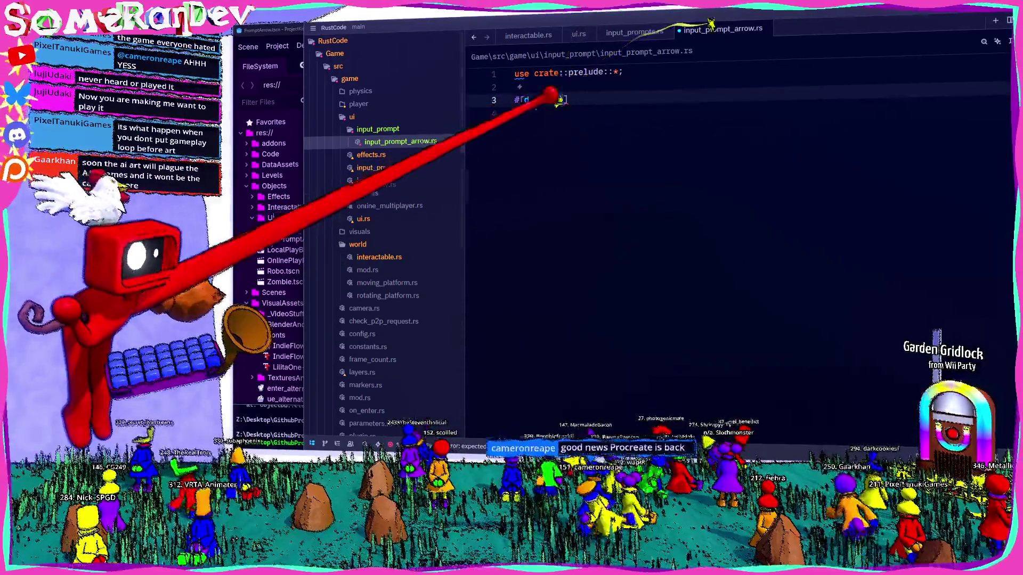
{"action": "type", "text": "ponent, Kissing"}
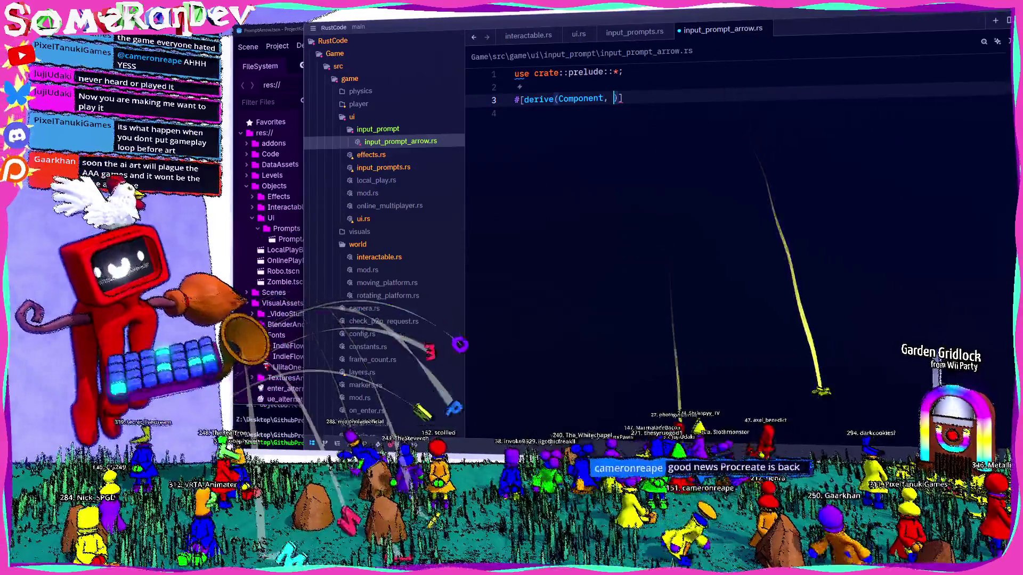
{"action": "type", "text": "Component"}
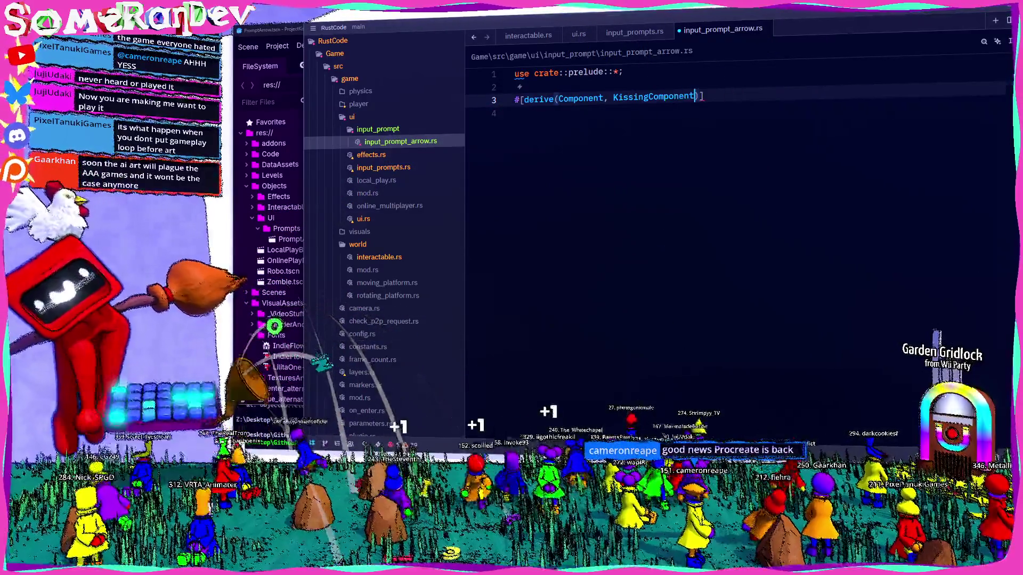
Declare 'struct InputPromptArrow {' below the derive attribute with an empty body.
{"action": "key", "text": "End"}
{"action": "key", "text": "Return"}
{"action": "type", "text": "struct "}
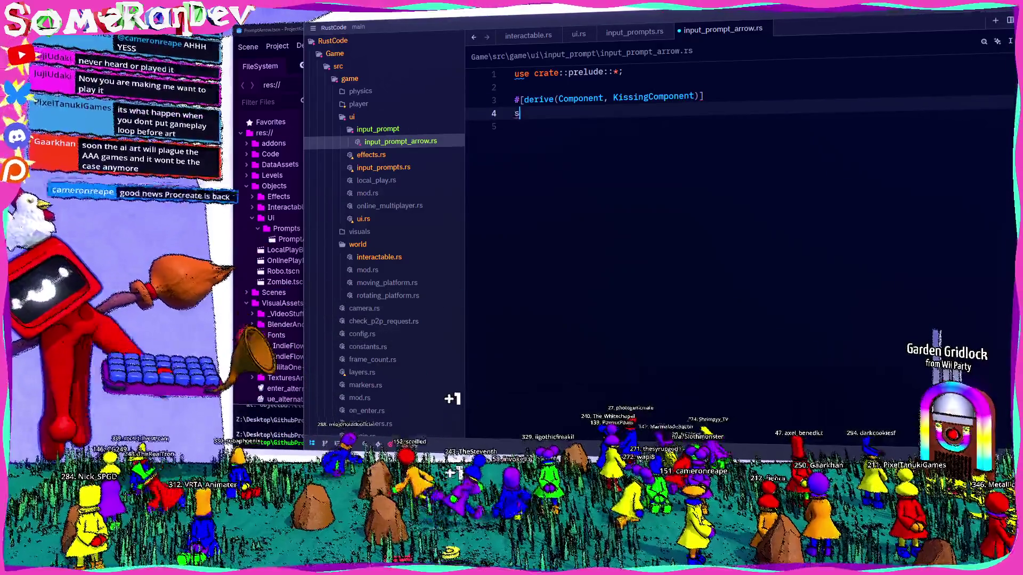
{"action": "type", "text": "Inpu"}
{"action": "key", "text": "BackSpace"}
{"action": "key", "text": "BackSpace"}
{"action": "key", "text": "BackSpace"}
{"action": "type", "text": "InputPromptArrw"}
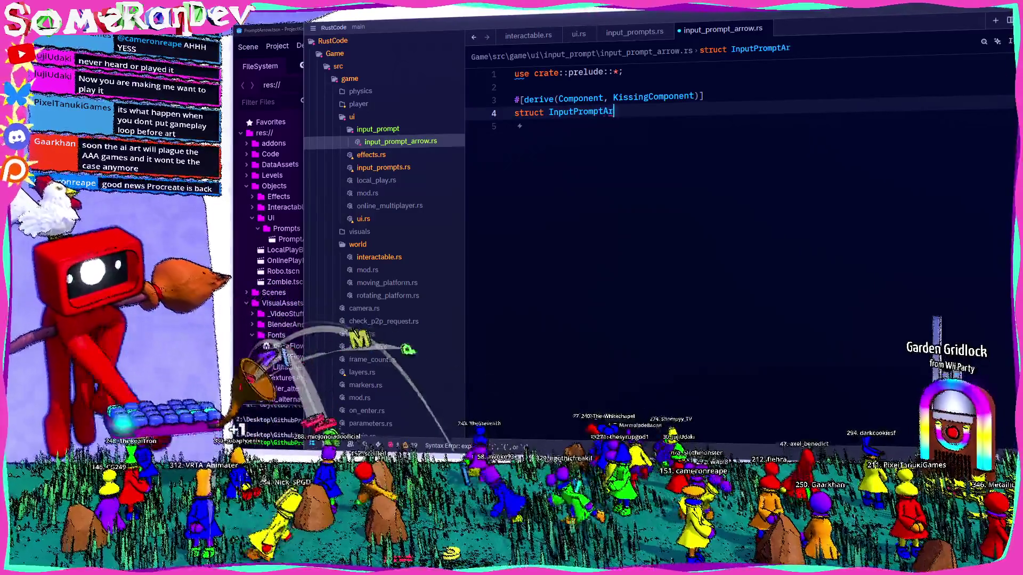
{"action": "key", "text": "BackSpace"}
{"action": "type", "text": "ow {"}
{"action": "key", "text": "Return"}
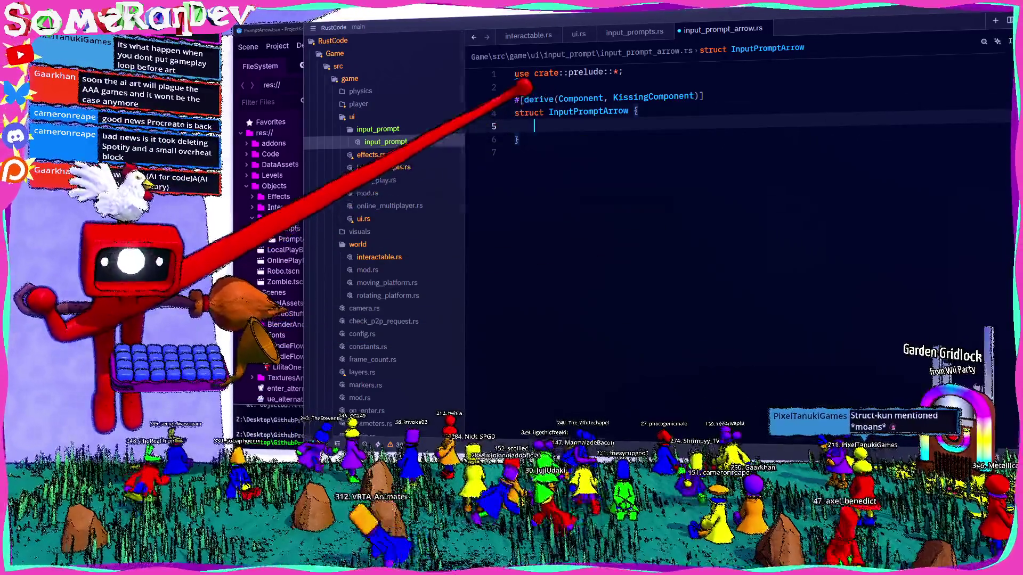
Copy the entire PromptArrow script from Godot and return to input_prompt_arrow.rs.
{"action": "double_click", "coordinate": [528, 113]}
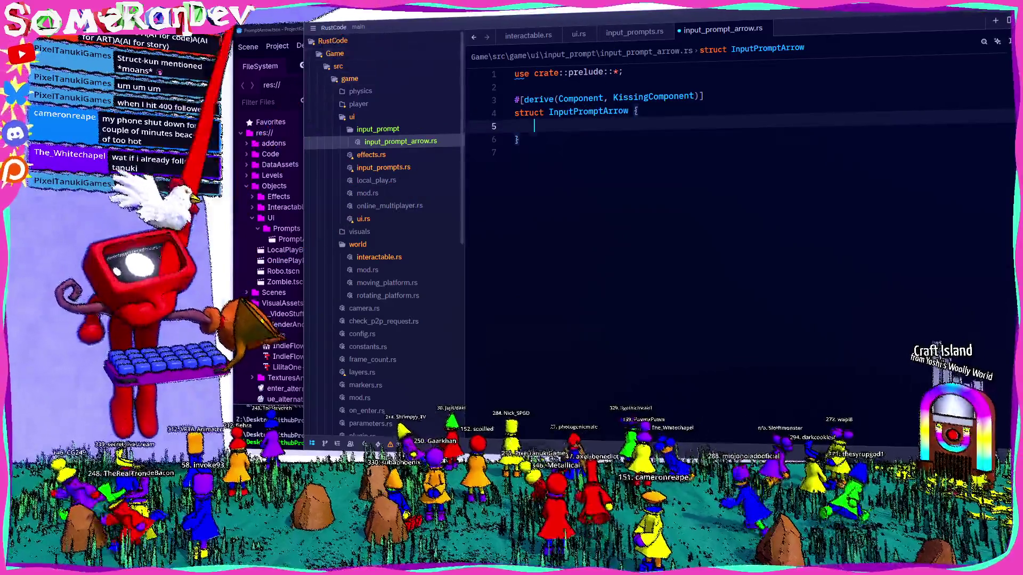
{"action": "key", "text": "alt+Tab"}
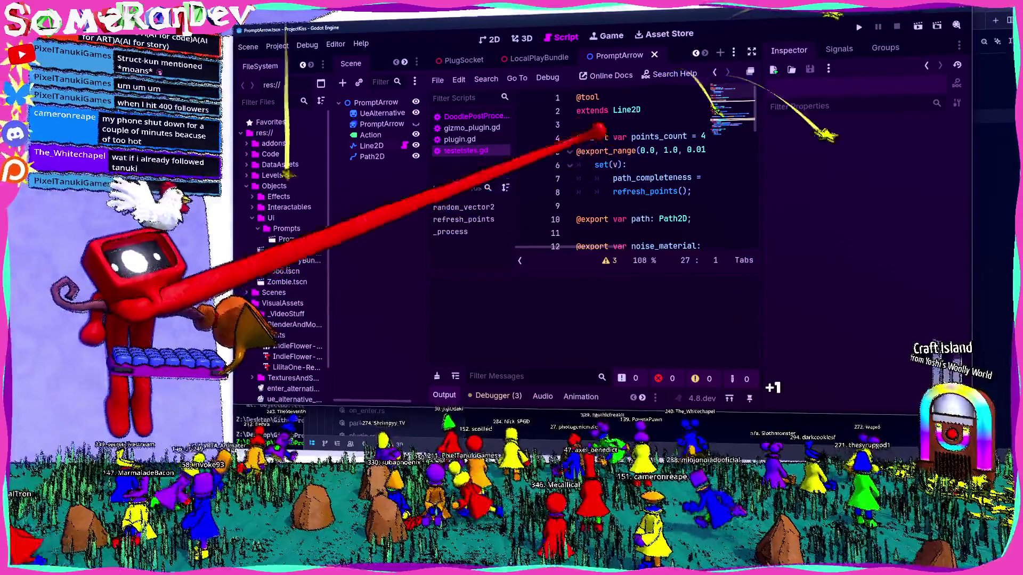
{"action": "key", "text": "ctrl+a"}
{"action": "key", "text": "alt+Tab"}
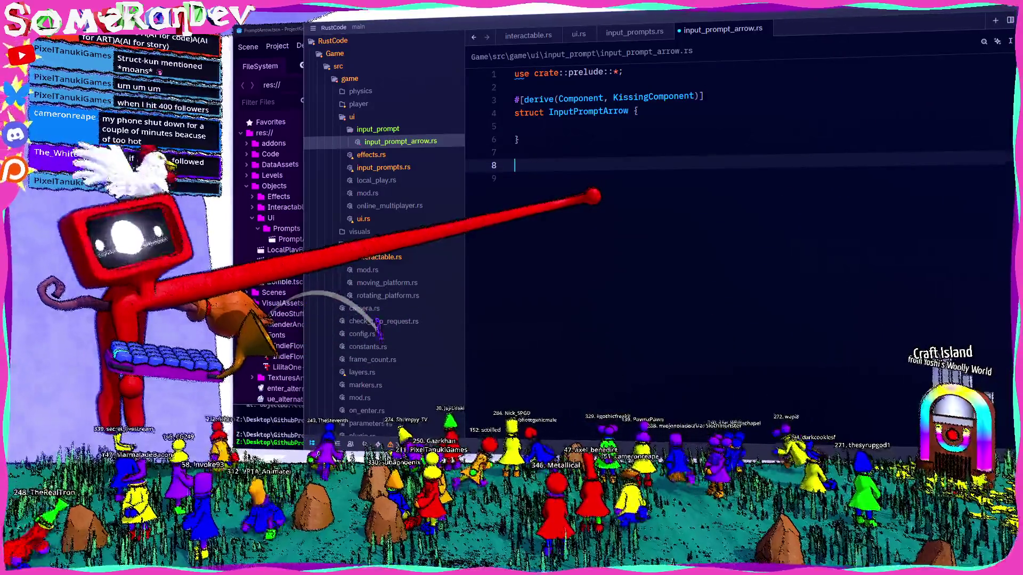
Paste the copied PromptArrow GDScript inside a /* comment block below the struct.
{"action": "key", "text": "Return"}
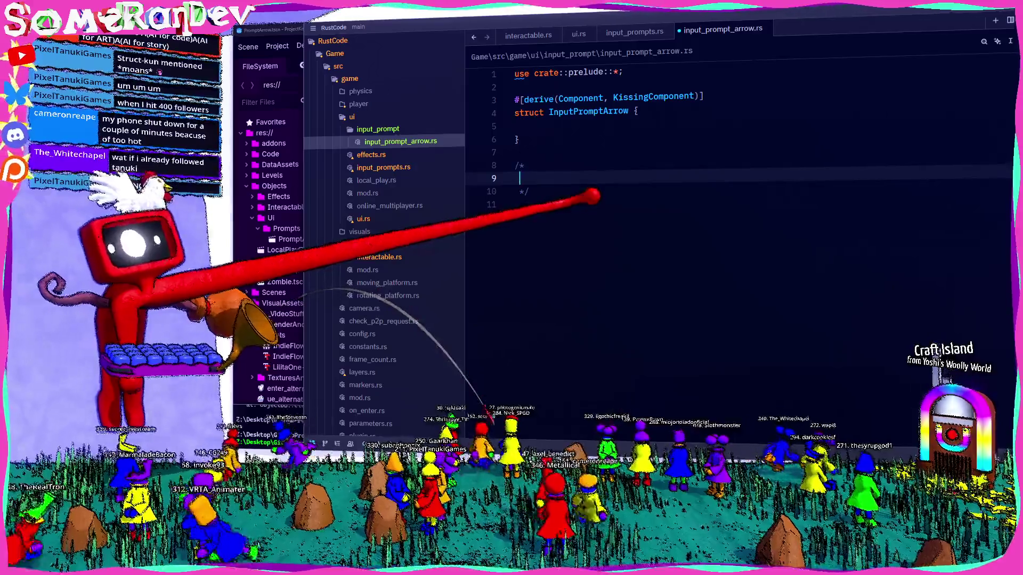
{"action": "key", "text": "ctrl+v"}
{"action": "scroll", "coordinate": [663, 298], "scroll_direction": "up", "scroll_amount": 3}
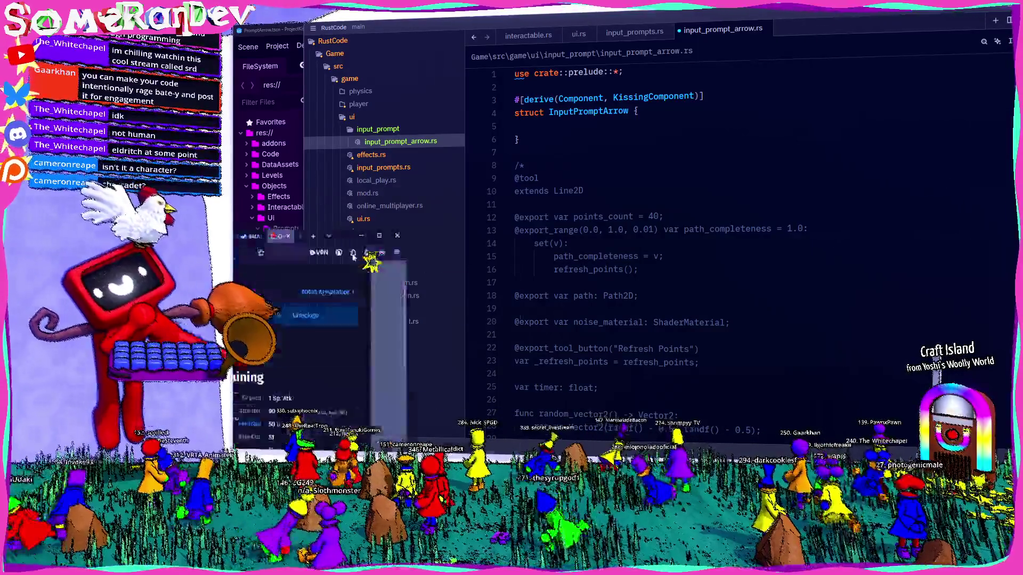
{"action": "key", "text": "alt+Tab"}
Glance over the Charcadet entry on pokemondb.net, then return to input_prompt_arrow.rs.
{"action": "scroll", "coordinate": [621, 245], "scroll_direction": "down", "scroll_amount": 2}
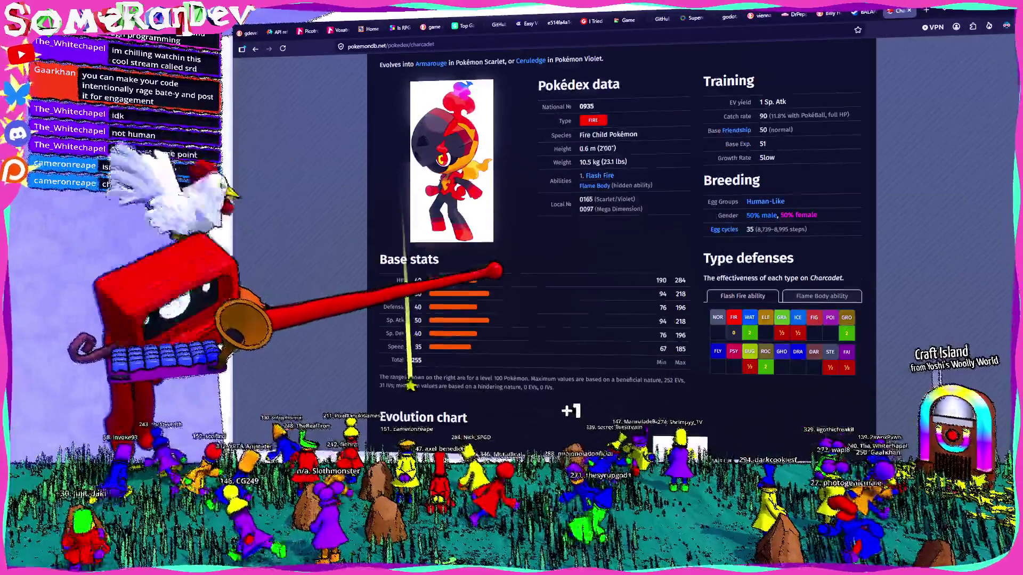
{"action": "scroll", "coordinate": [620, 245], "scroll_direction": "up", "scroll_amount": 2}
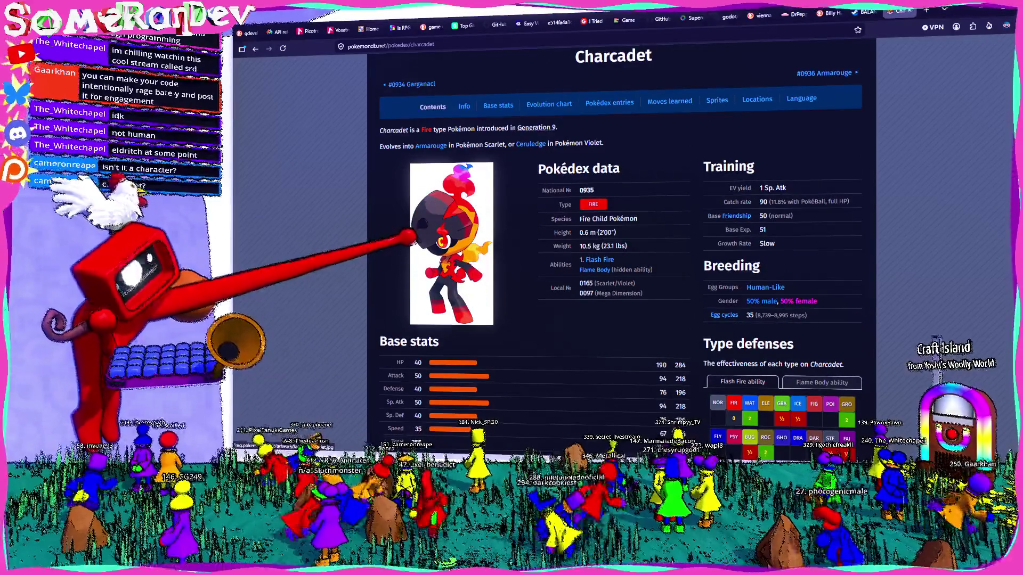
{"action": "key", "text": "alt+Tab"}
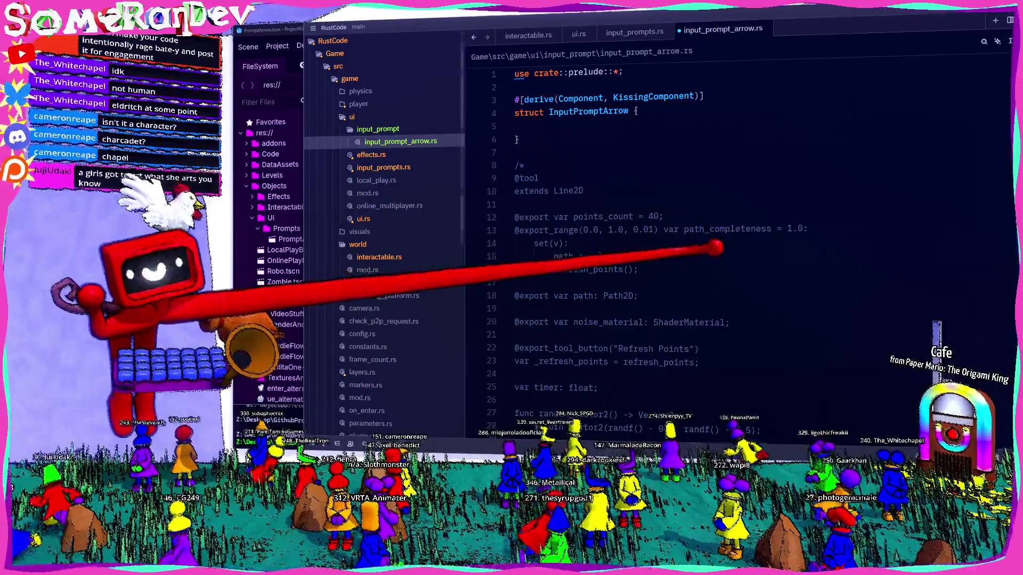
Put the cursor inside the InputPromptArrow struct body, then bring up Reader's Digest's jokes page.
{"action": "left_click", "coordinate": [533, 126]}
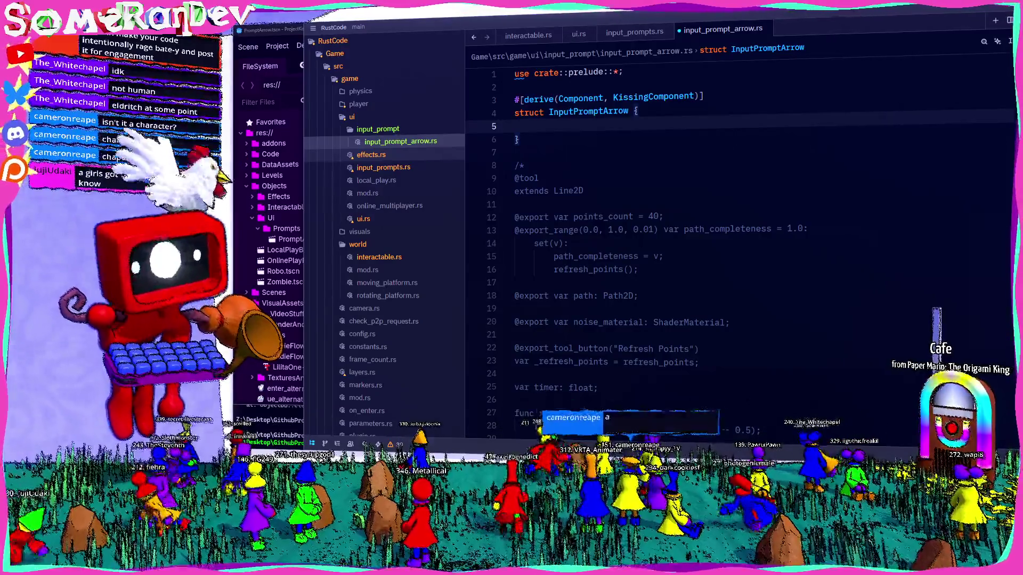
{"action": "key", "text": "alt+Tab"}
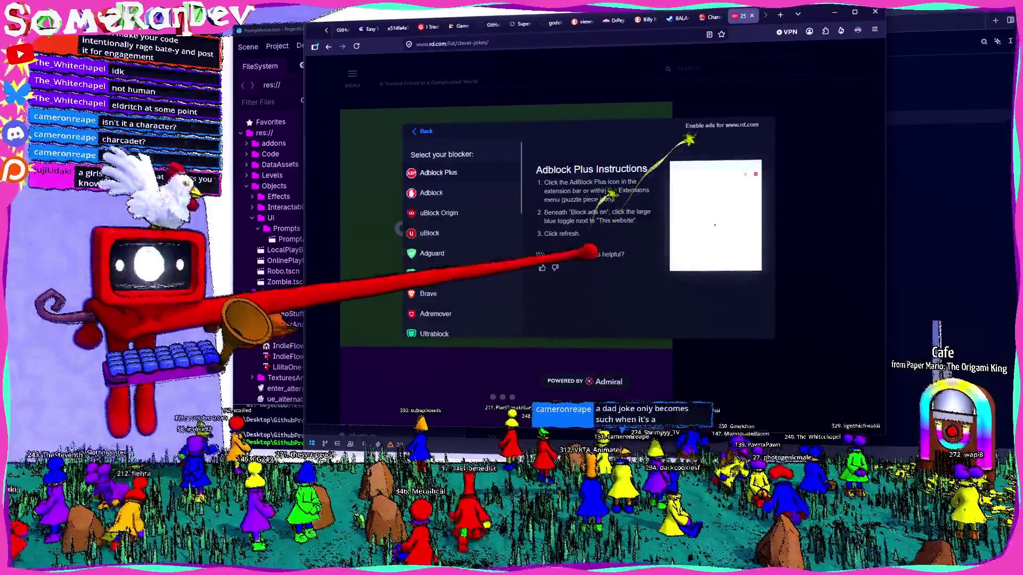
Return to Zed and place the cursor on the path_completeness line of the commented GDScript.
{"action": "key", "text": "alt+Tab"}
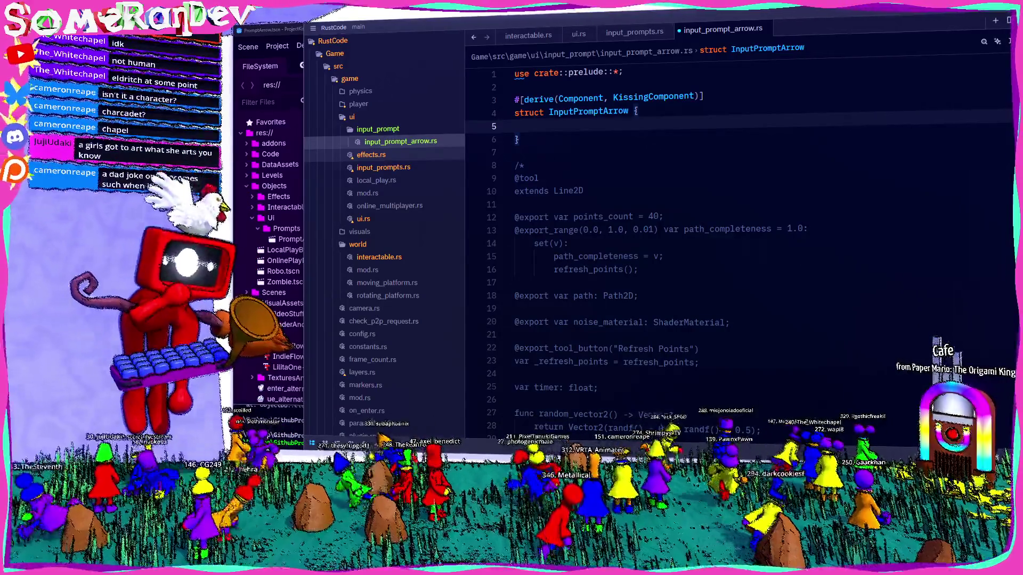
{"action": "key", "text": "alt+Tab"}
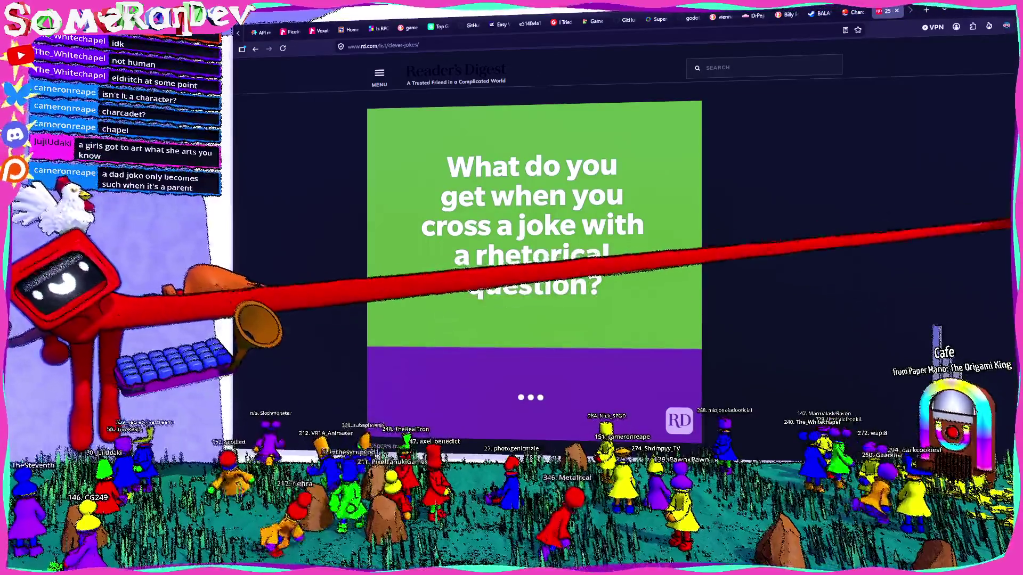
{"action": "key", "text": "alt+Tab"}
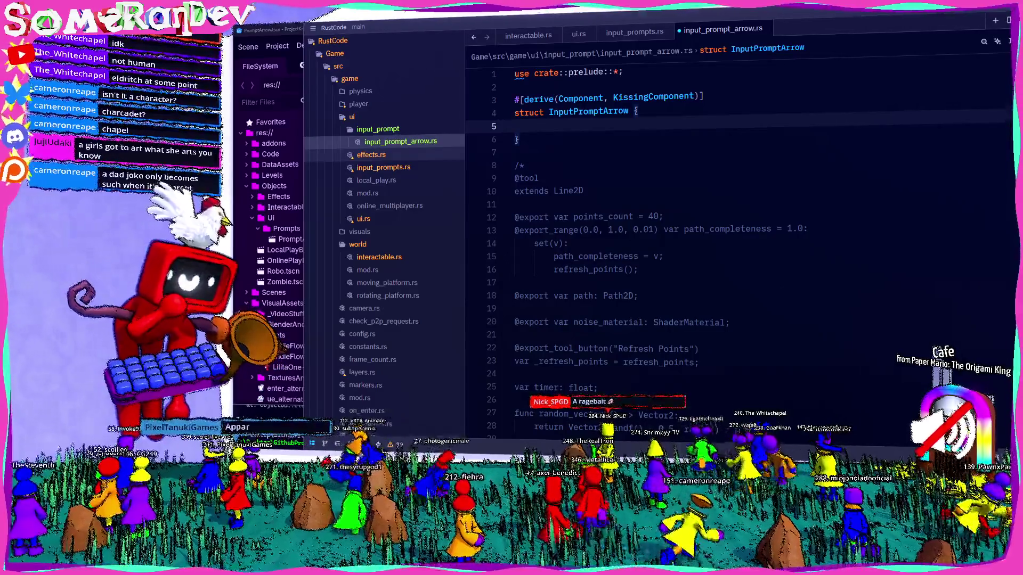
{"action": "left_click", "coordinate": [808, 229]}
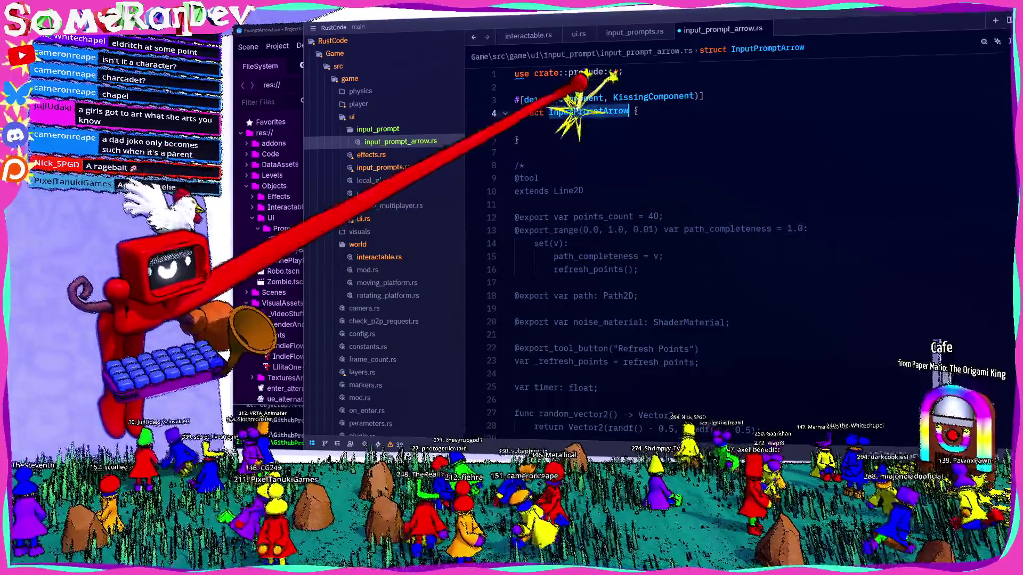
Switch to Godot showing the PromptArrow scene and its Line2D tool script.
{"action": "key", "text": "alt+Tab"}
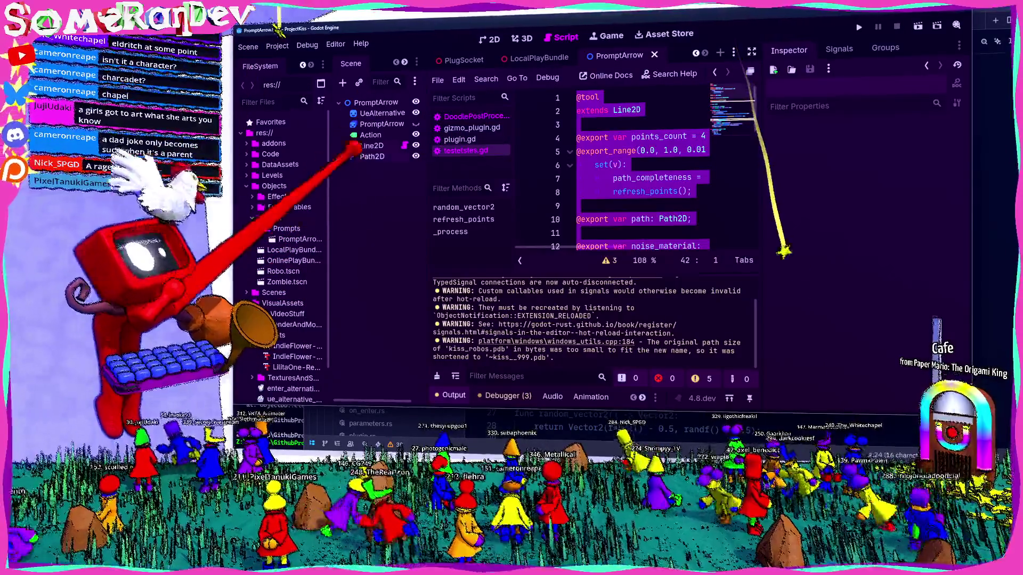
View the PromptArrow scene in Godot's 2D editor, select Path2D to inspect its curve, then return to Zed.
{"action": "left_click", "coordinate": [522, 38]}
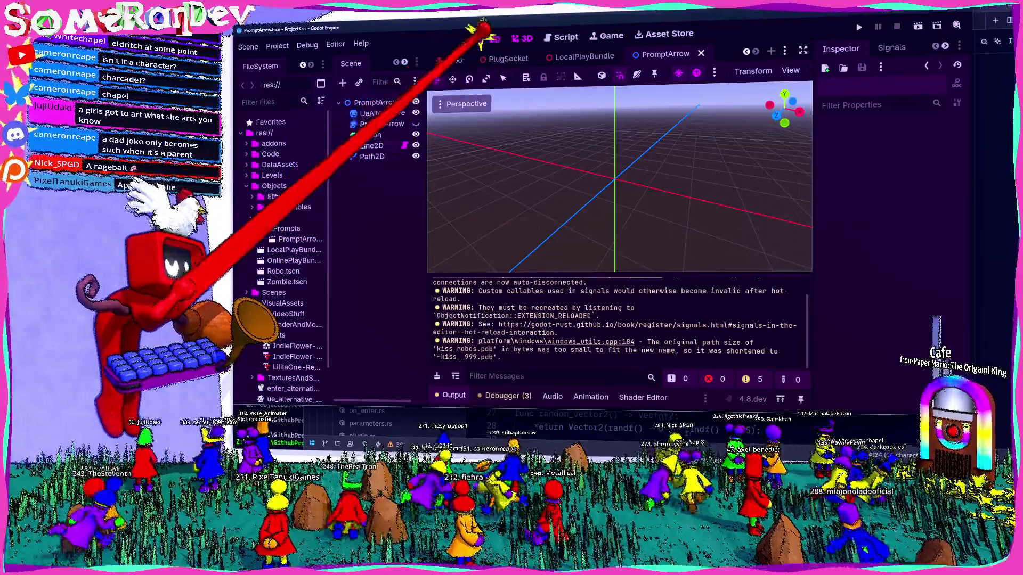
{"action": "left_click", "coordinate": [487, 38]}
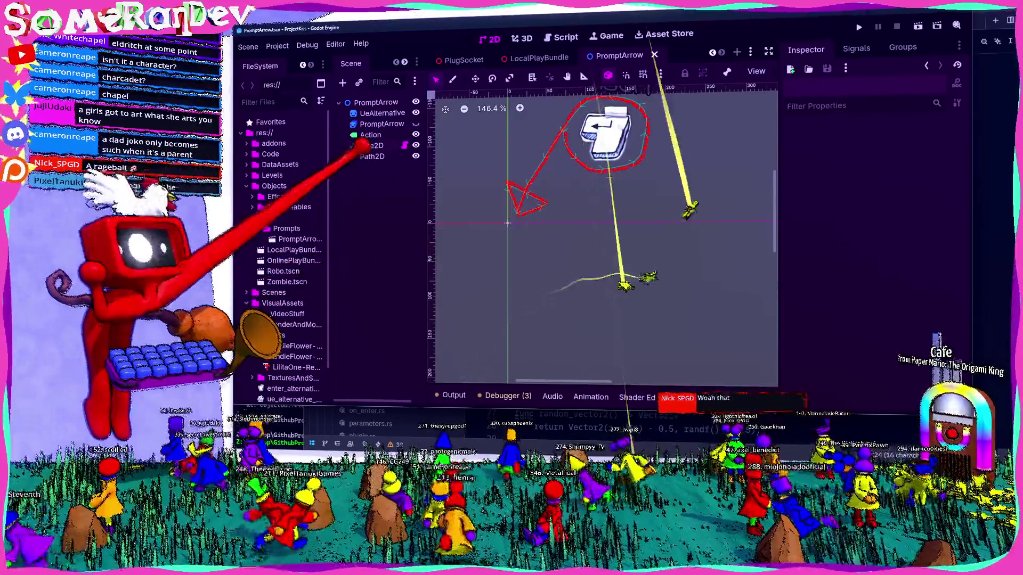
{"action": "left_click", "coordinate": [372, 156]}
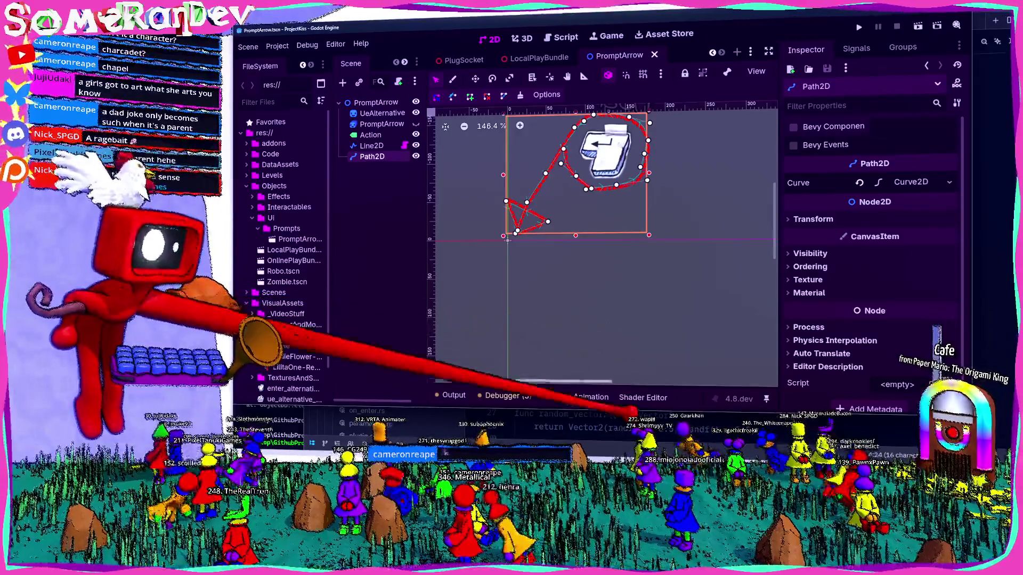
{"action": "key", "text": "alt+Tab"}
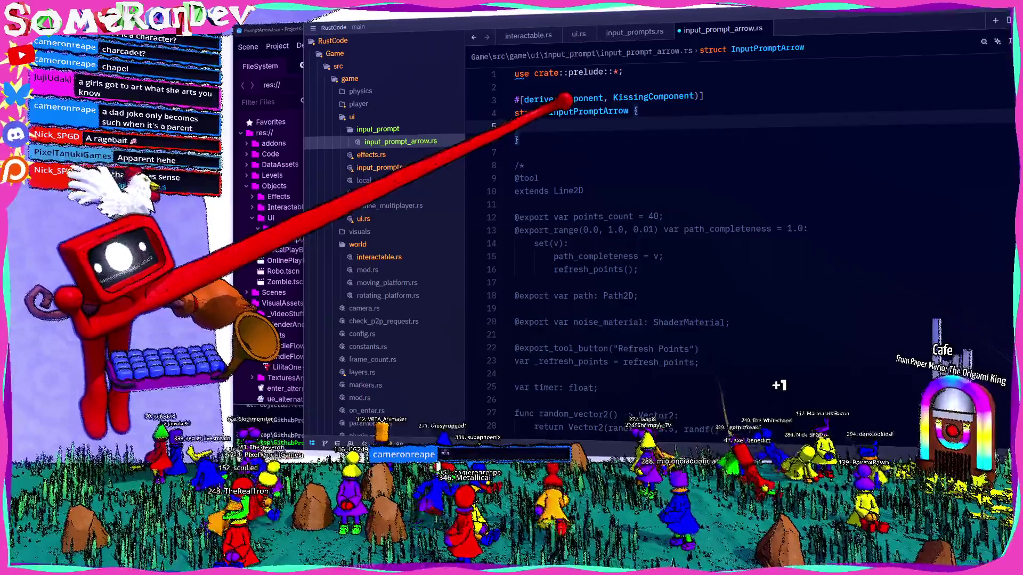
Add an #[export_resource(Curve2D)] curve: KissGd<Curve2D> field, then start a new file in input_prompt.
{"action": "type", "text": "urve:"}
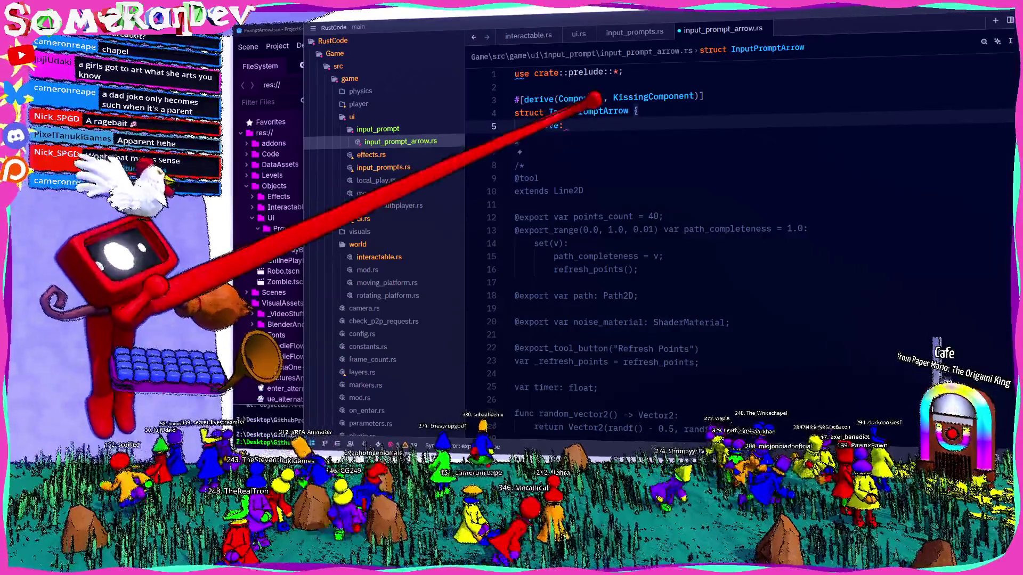
{"action": "key", "text": "BackSpace"}
{"action": "key", "text": "BackSpace"}
{"action": "key", "text": "BackSpace"}
{"action": "type", "text": "#["}
{"action": "key", "text": "BackSpace"}
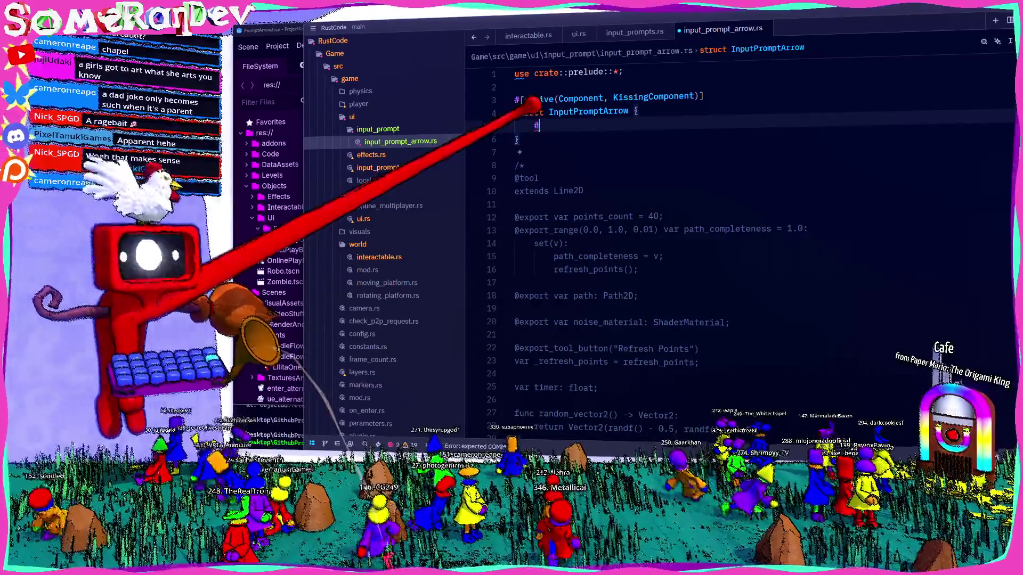
{"action": "type", "text": "rexpo"}
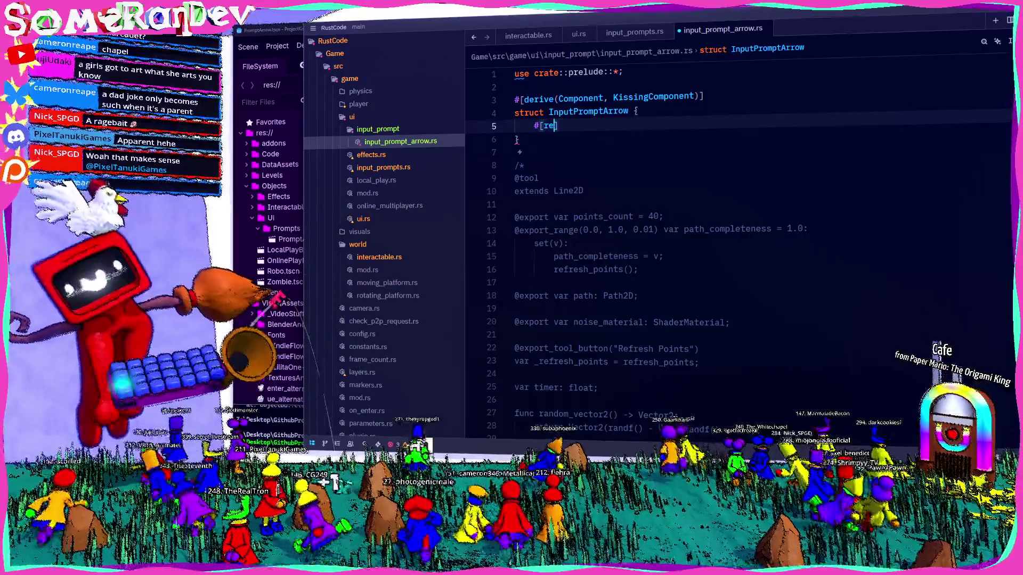
{"action": "type", "text": "port_resource(Curve"}
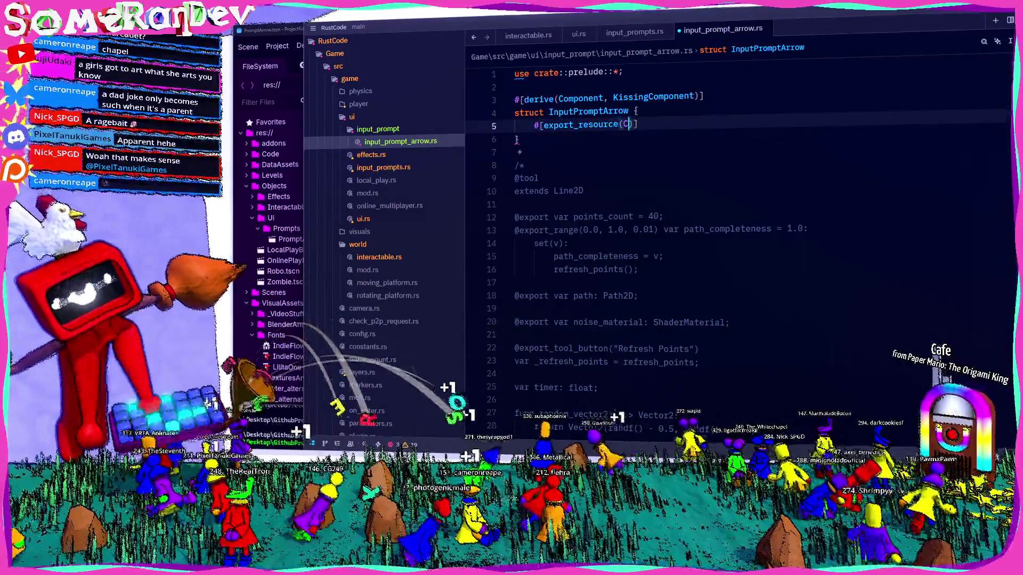
{"action": "type", "text": "2D)]"}
{"action": "key", "text": "Return"}
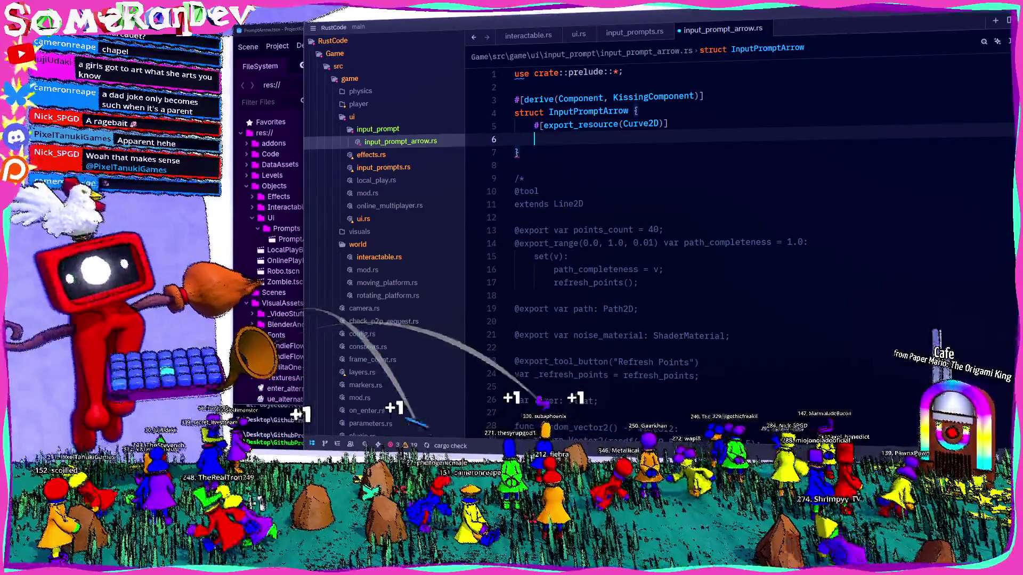
{"action": "type", "text": "ve:"}
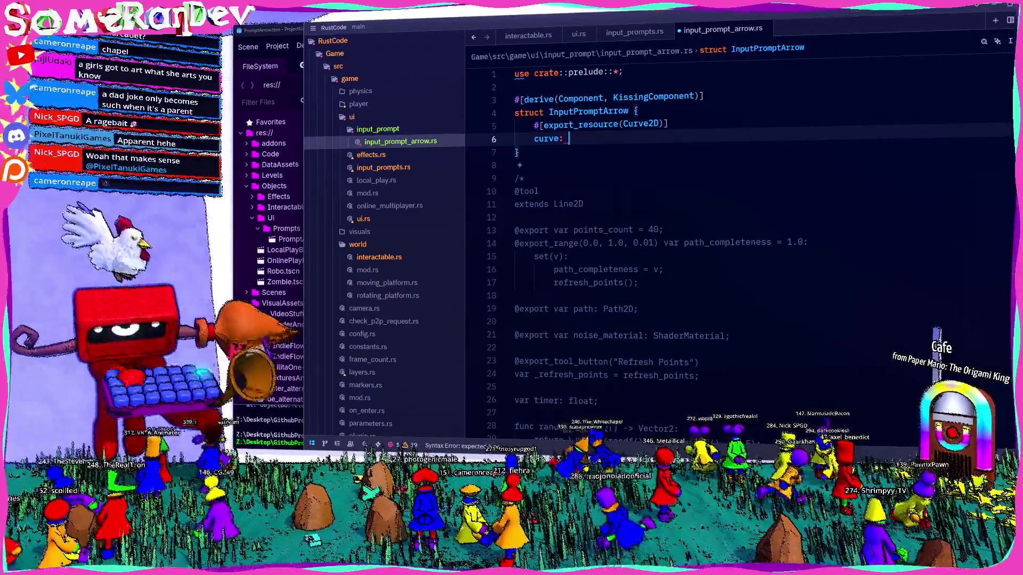
{"action": "type", "text": "<Curve2D>,"}
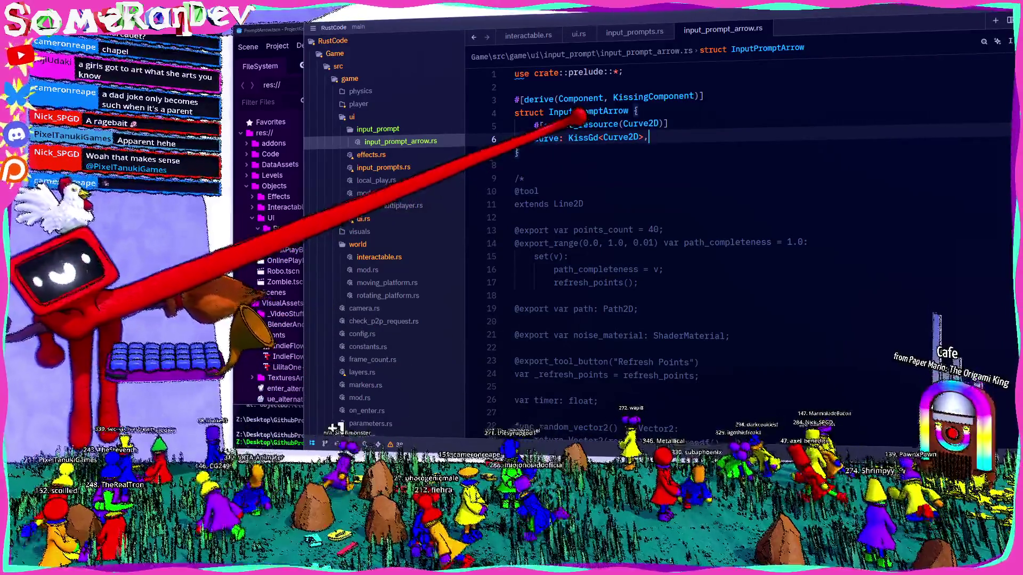
{"action": "right_click", "coordinate": [375, 129]}
{"action": "left_click", "coordinate": [352, 131]}
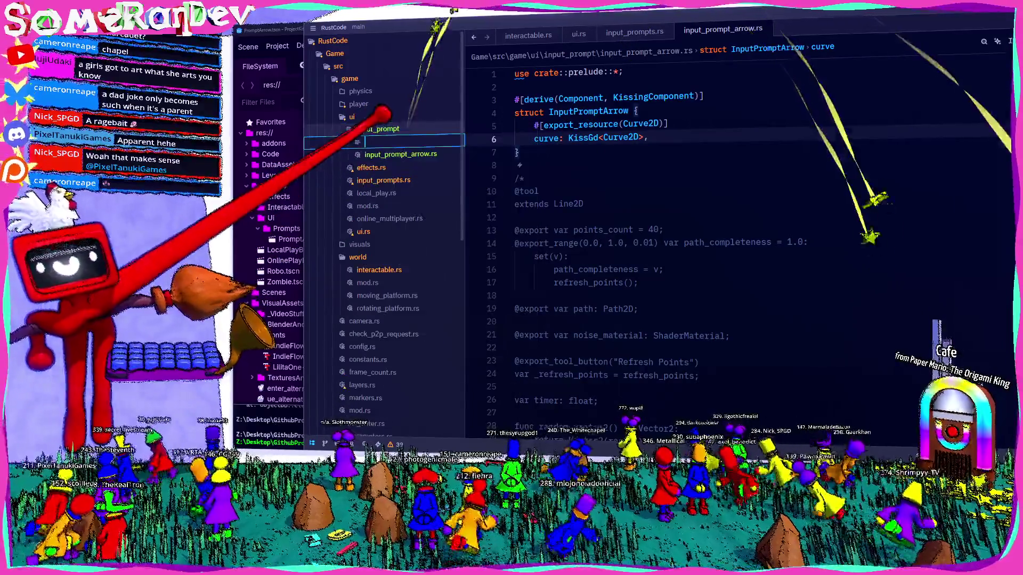
Name the new file mod.rs, declare pub mod input_prompt_arrow; in it, and save.
{"action": "type", "text": "mod.rs"}
{"action": "key", "text": "Return"}
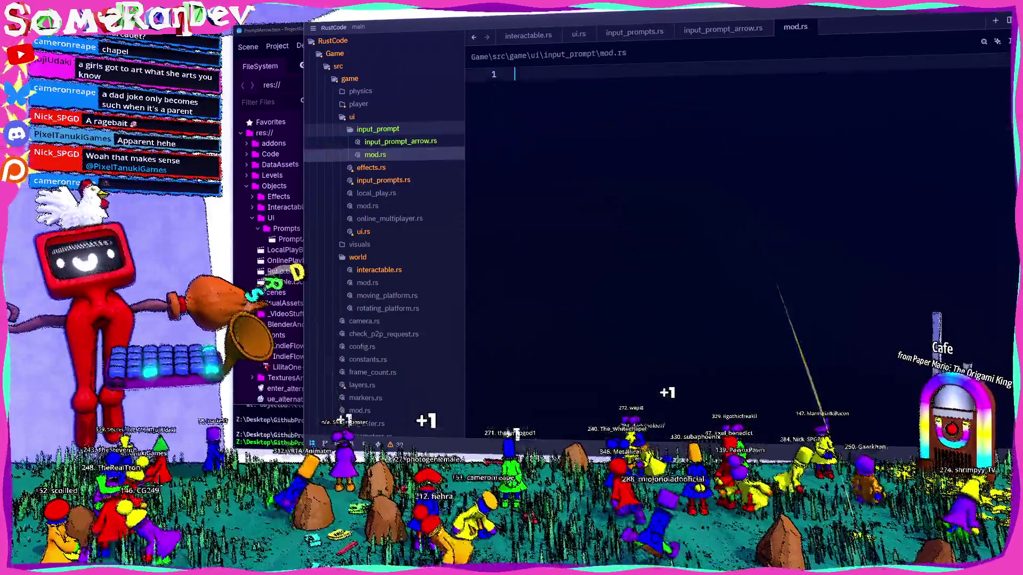
{"action": "type", "text": "pub mod i"}
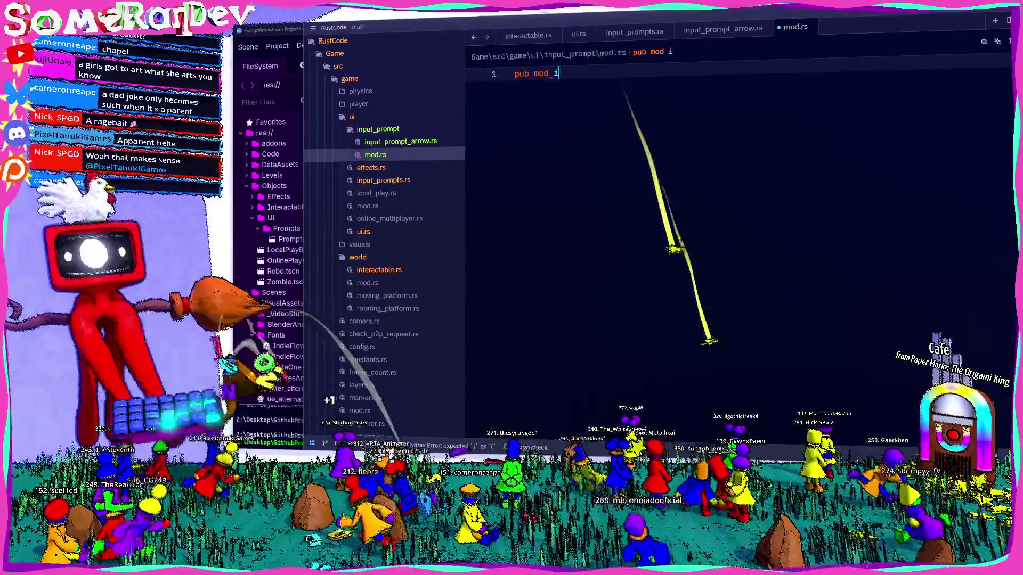
{"action": "type", "text": "nput_prompt_arrow;"}
{"action": "key", "text": "Return"}
{"action": "key", "text": "ctrl+s"}
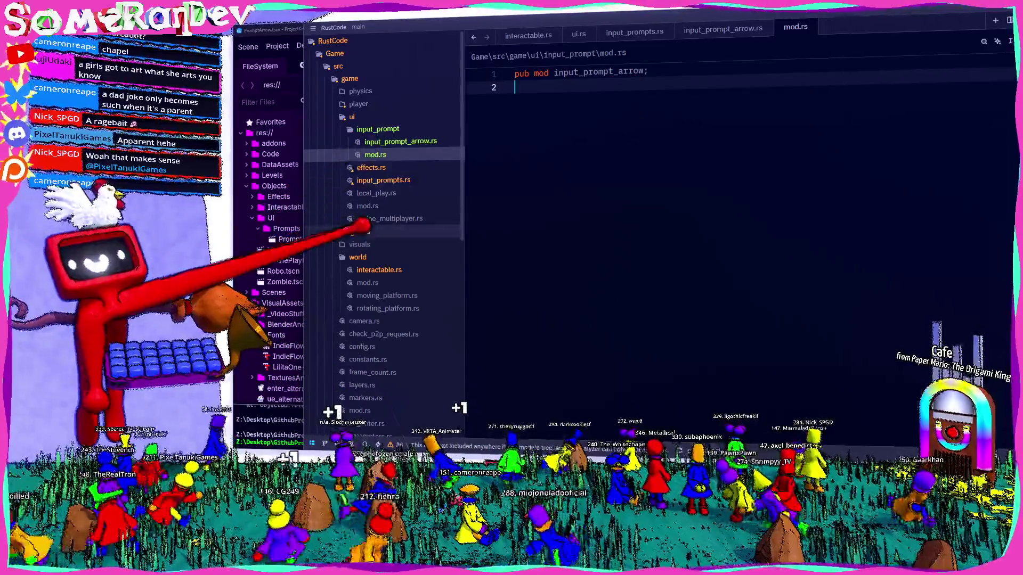
Add pub(super) mod input_prompt; to ui's mod.rs, save it, and reopen input_prompt_arrow.rs.
{"action": "left_click", "coordinate": [368, 205]}
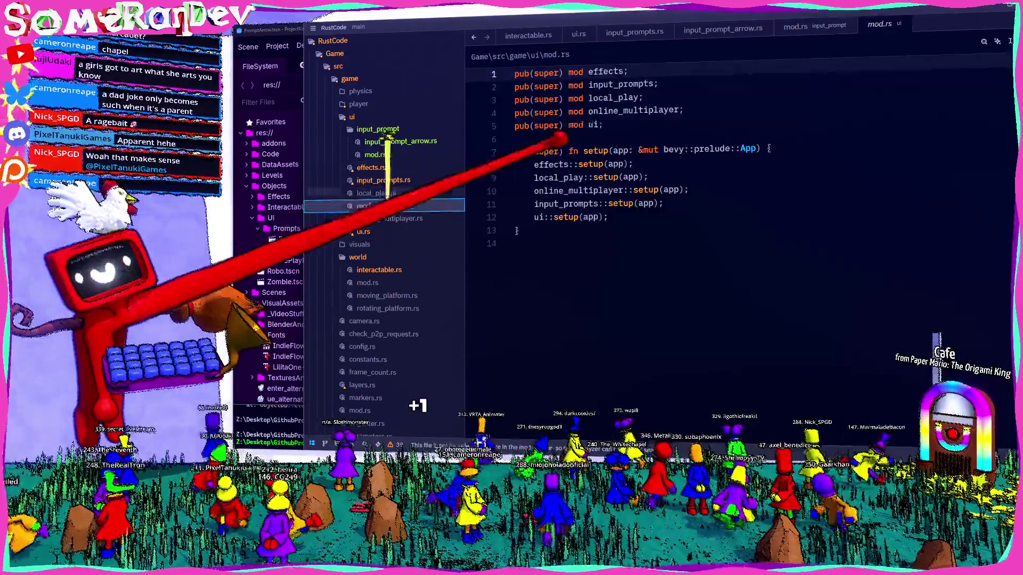
{"action": "left_click", "coordinate": [605, 124]}
{"action": "key", "text": "Return"}
{"action": "type", "text": "pub(super) mod in"}
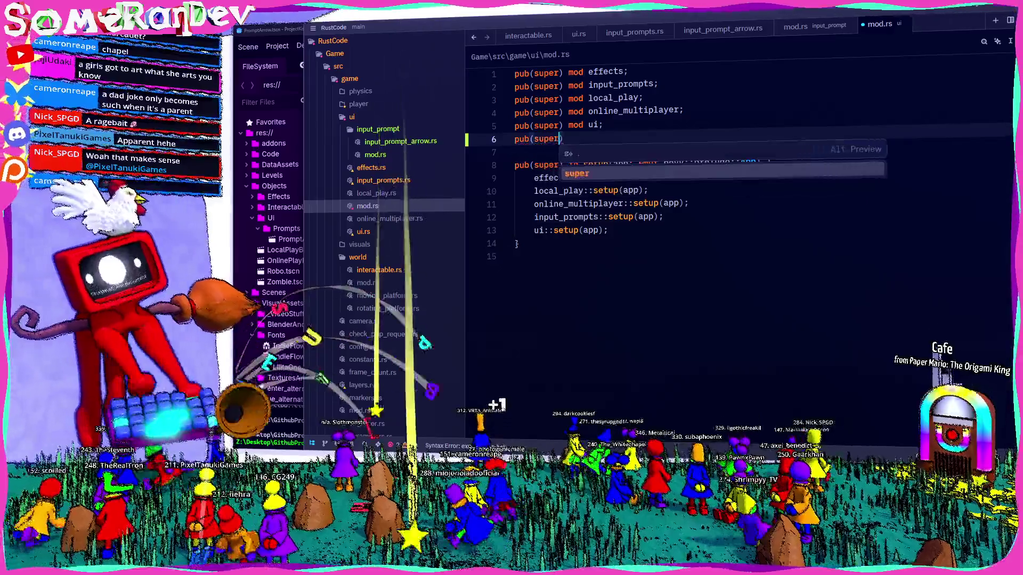
{"action": "key", "text": "Return"}
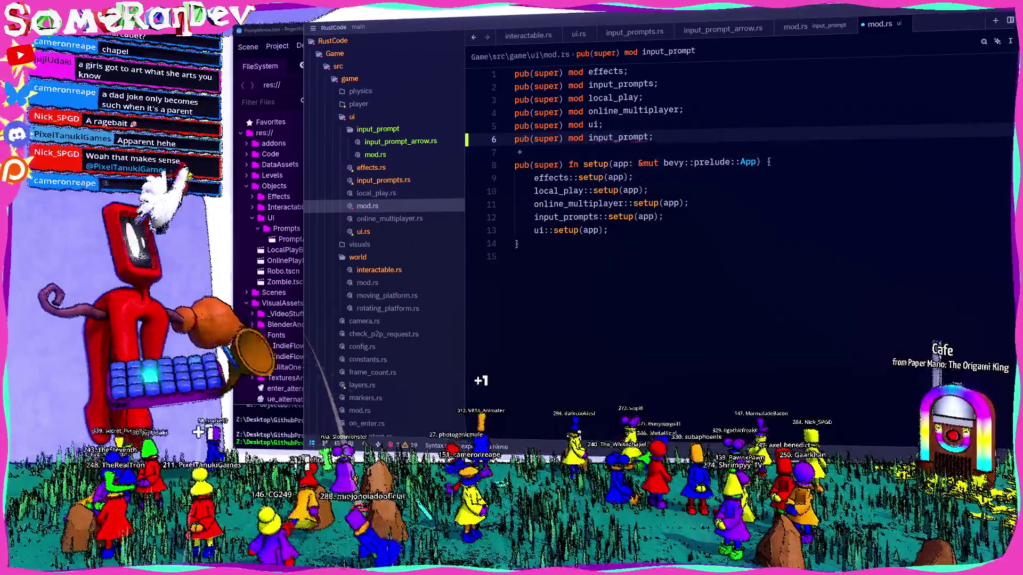
{"action": "key", "text": "ctrl+s"}
{"action": "left_click", "coordinate": [402, 141]}
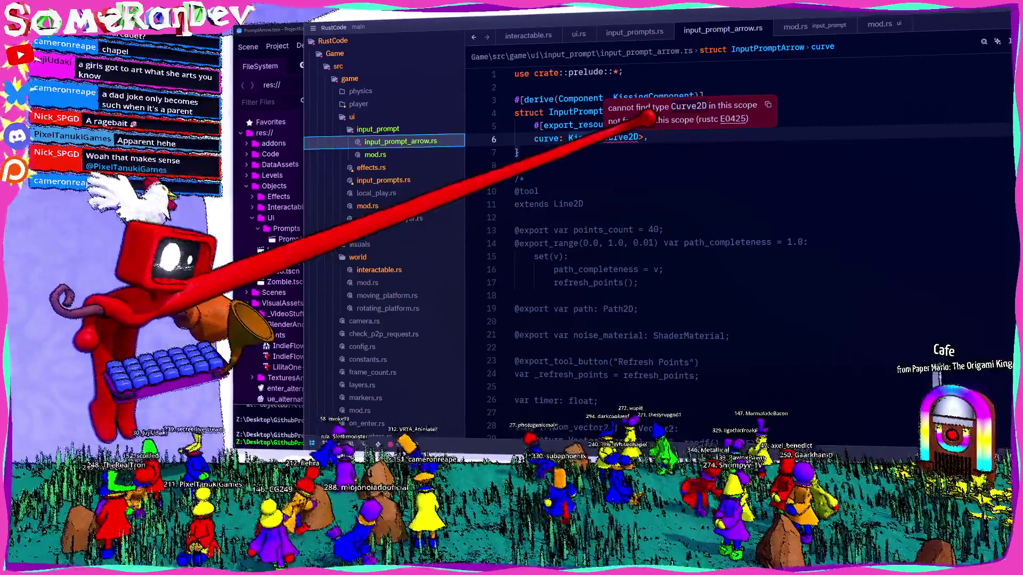
Import godot::classes::Curve2D through a completion, move the import below the prelude line, and save.
{"action": "left_click", "coordinate": [634, 137]}
{"action": "key", "text": "ctrl+space"}
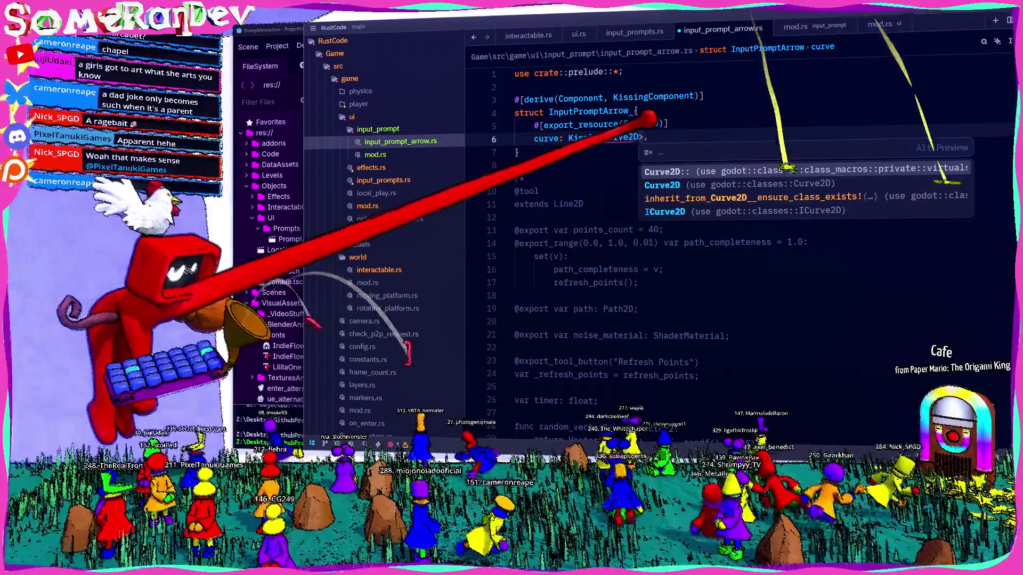
{"action": "key", "text": "Return"}
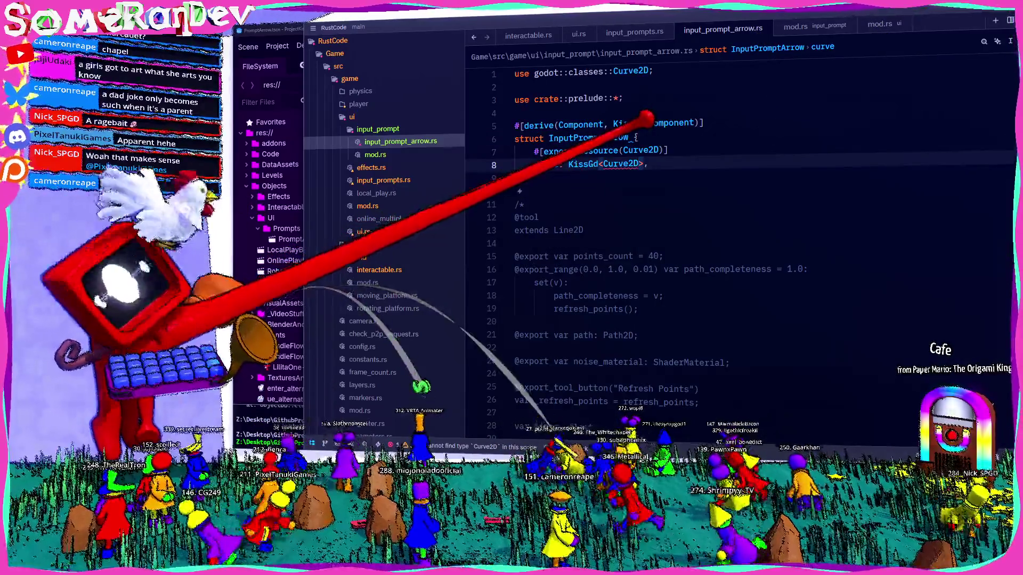
{"action": "left_click_drag", "start_coordinate": [653, 74], "coordinate": [514, 74]}
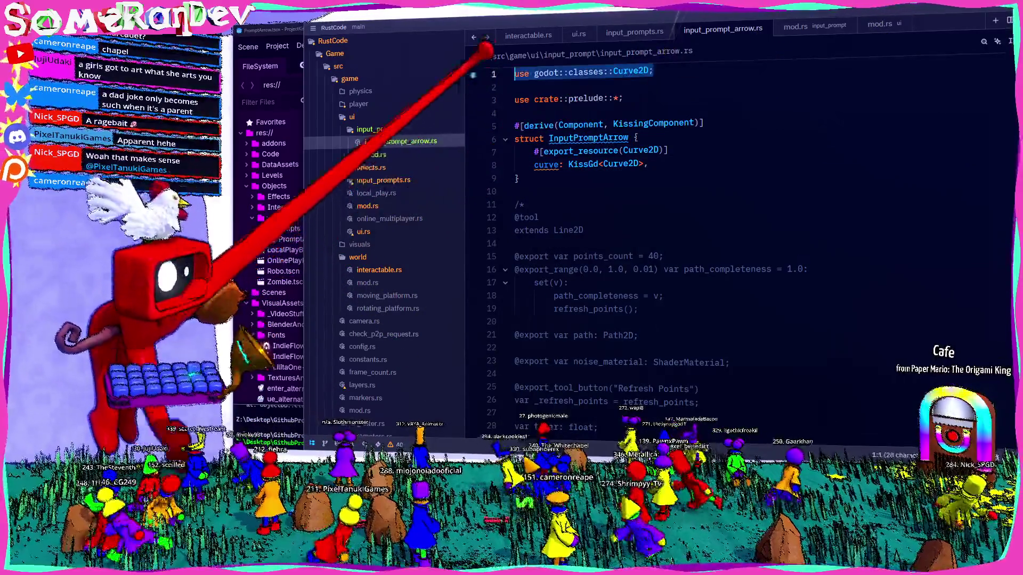
{"action": "key", "text": "ctrl+x"}
{"action": "left_click", "coordinate": [551, 113]}
{"action": "key", "text": "ctrl+v"}
{"action": "key", "text": "ctrl+s"}
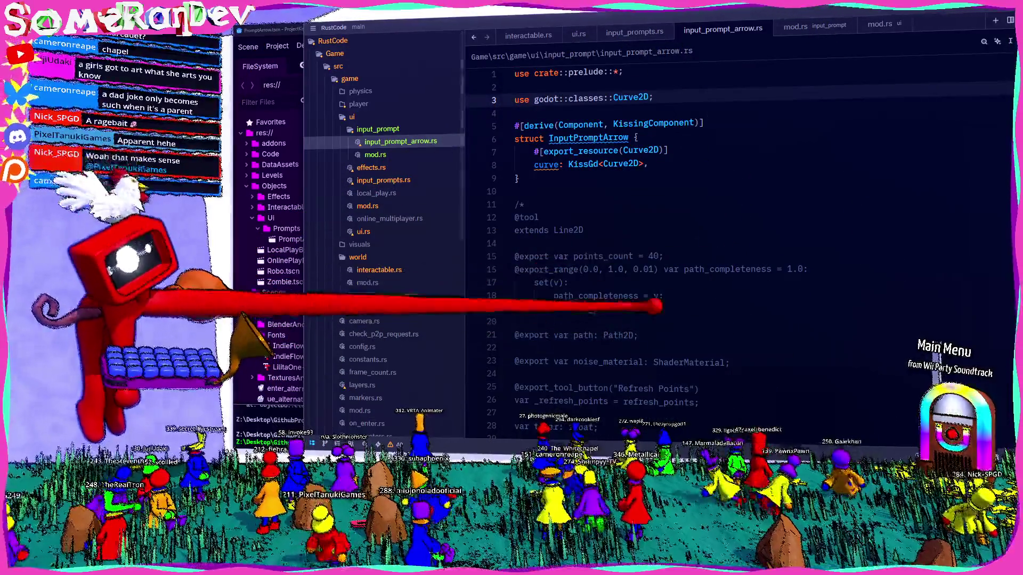
{"action": "left_click", "coordinate": [648, 164]}
{"action": "key", "text": "Return"}
{"action": "key", "text": "Return"}
Add an exported points_count: u32 field with an #[initial_value = 40] attribute.
{"action": "type", "text": "#[e"}
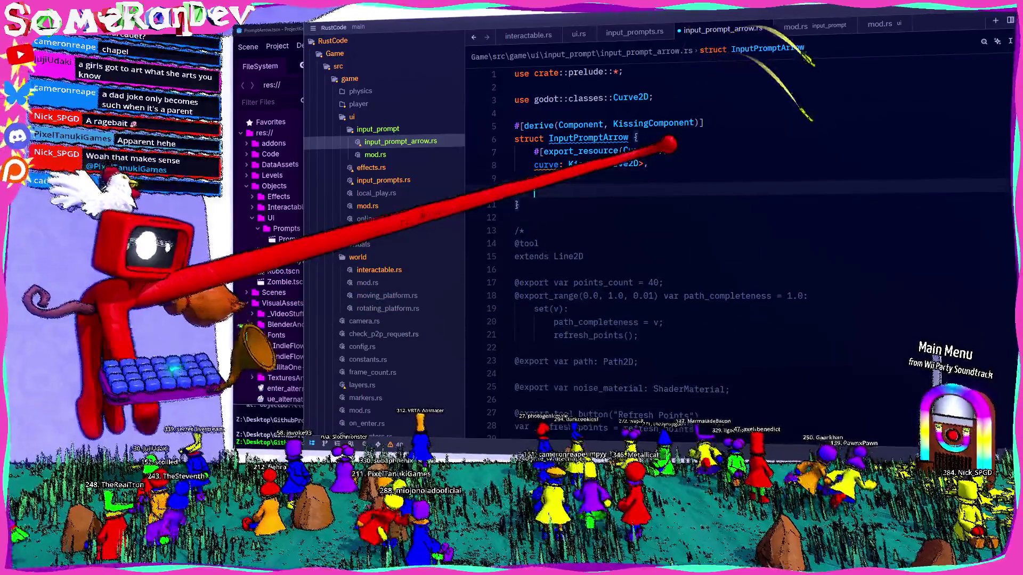
{"action": "type", "text": "xport]"}
{"action": "key", "text": "Return"}
{"action": "type", "text": "["}
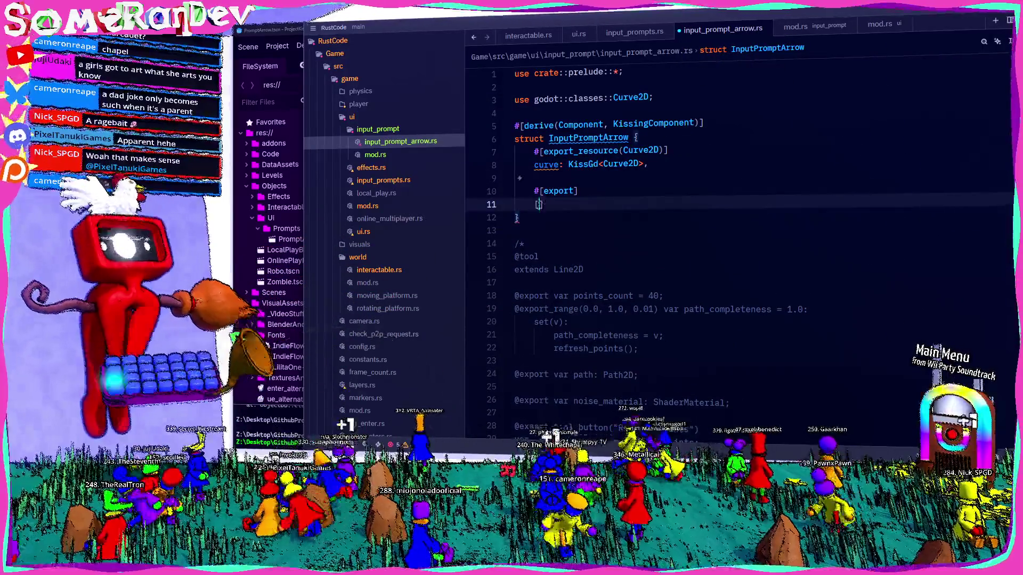
{"action": "type", "text": "nts_copun"}
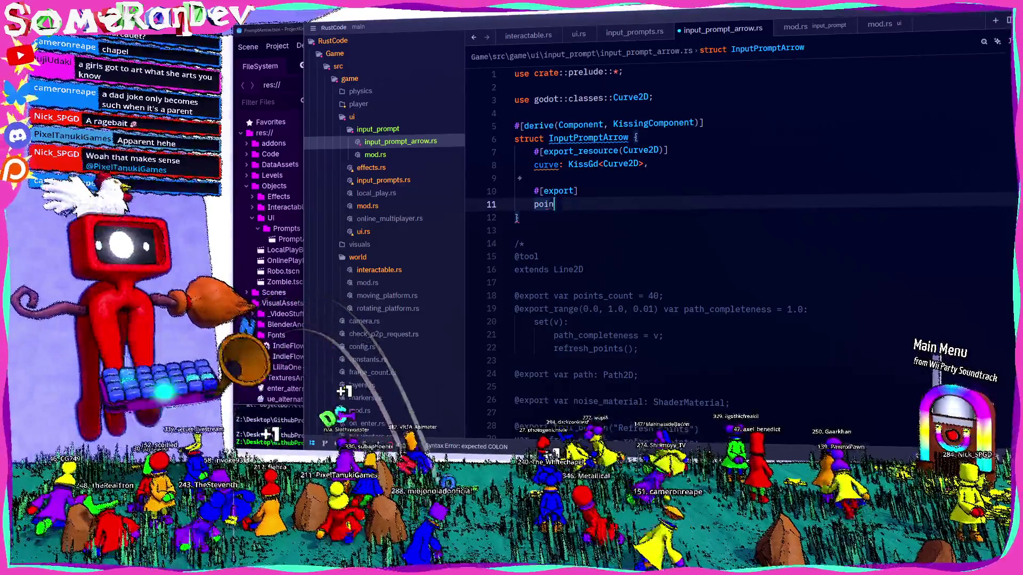
{"action": "key", "text": "BackSpace"}
{"action": "key", "text": "BackSpace"}
{"action": "key", "text": "BackSpace"}
{"action": "type", "text": "unt: u32,"}
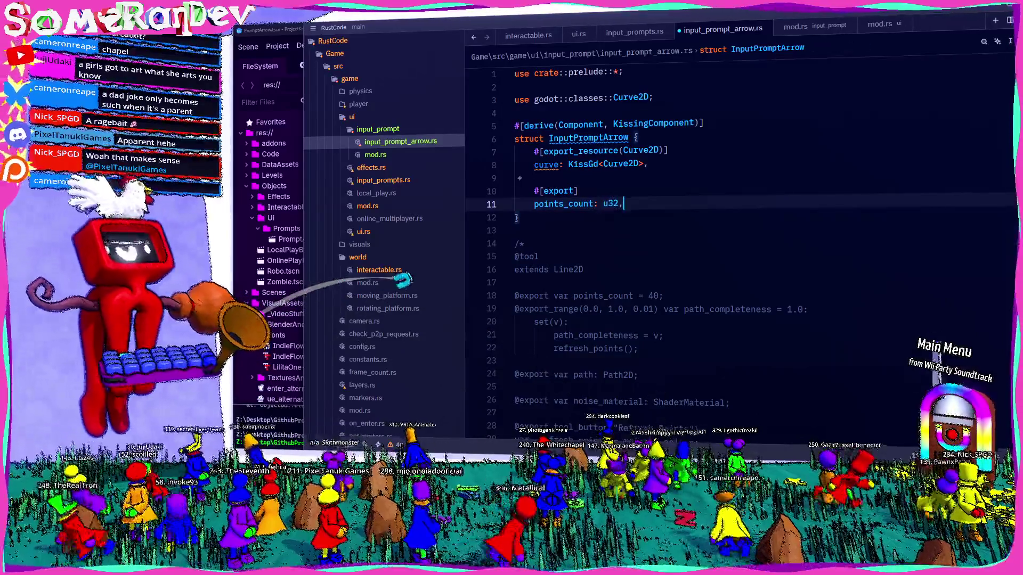
{"action": "left_click", "coordinate": [576, 191]}
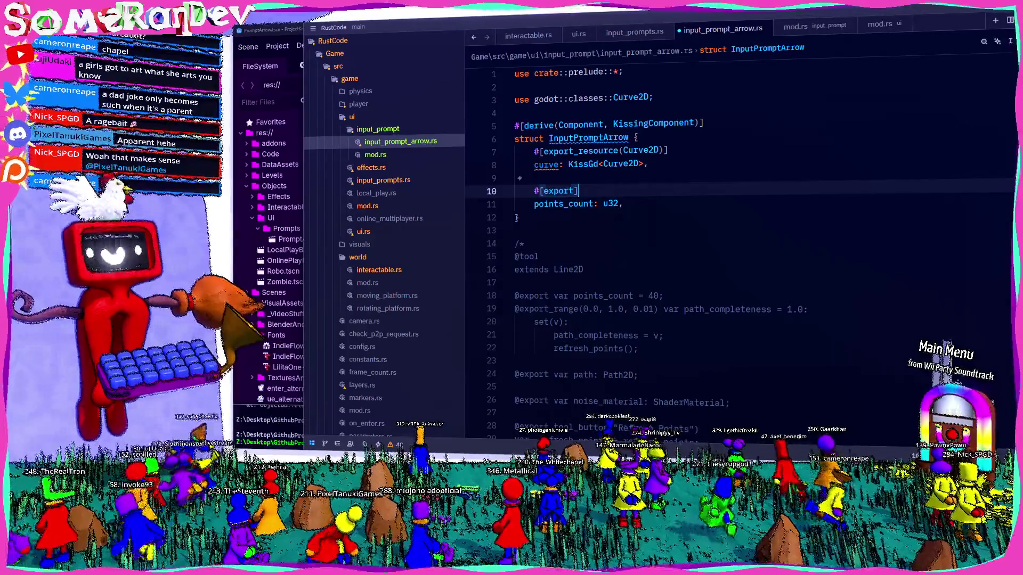
{"action": "key", "text": "Return"}
{"action": "type", "text": "#[initial_valu"}
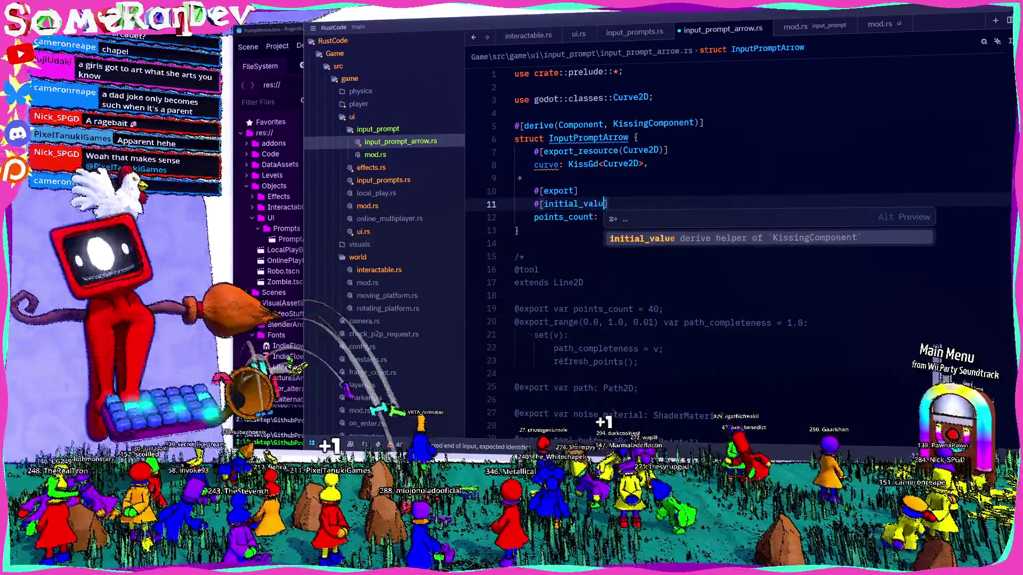
{"action": "type", "text": "e = 30"}
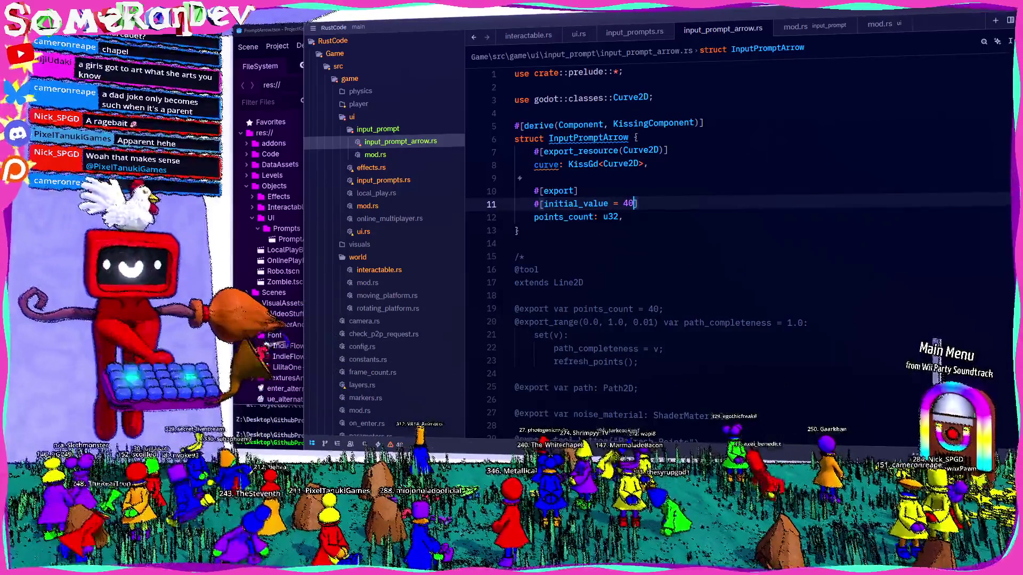
{"action": "key", "text": "Down"}
{"action": "key", "text": "Return"}
{"action": "key", "text": "Return"}
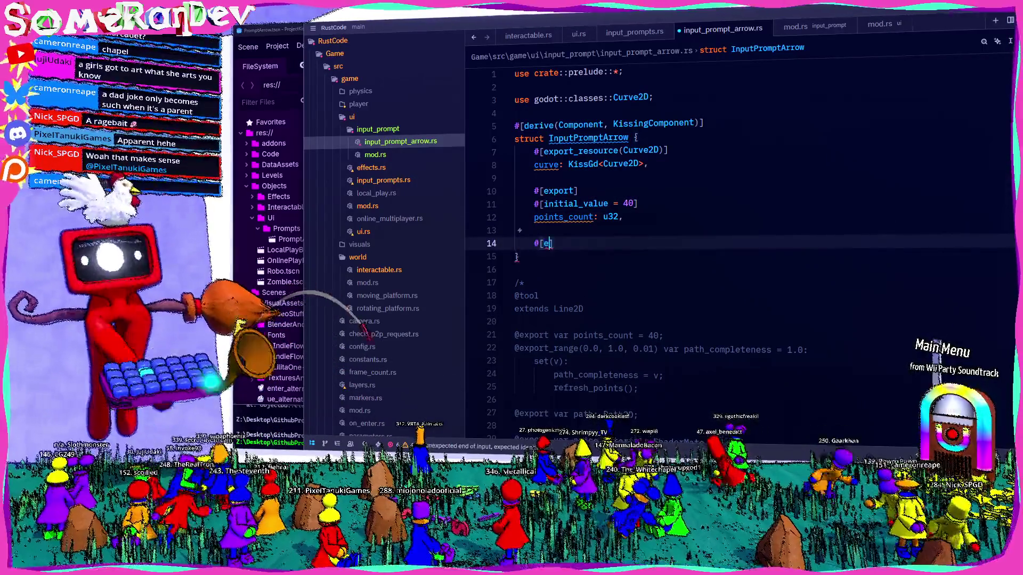
Add an exported path_completeness: real field with range (0., 1., 0.01).
{"action": "type", "text": "xport"}
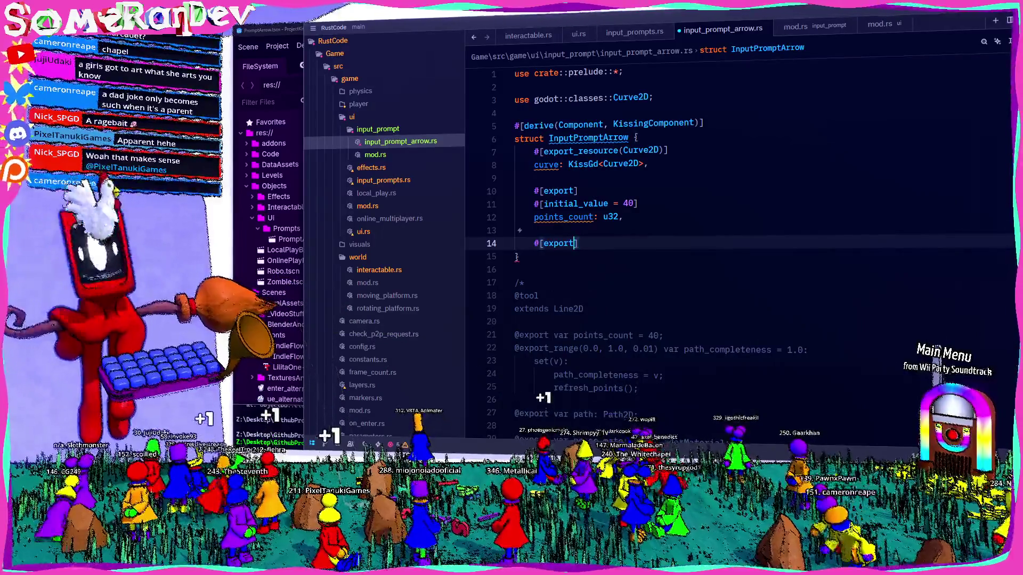
{"action": "type", "text": "_range = (0., 1., 0.01"}
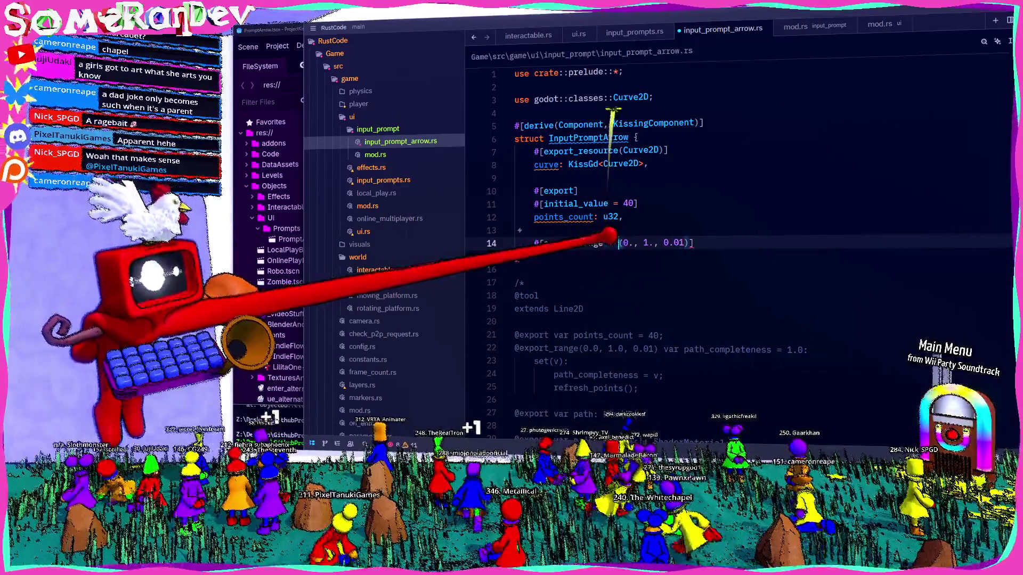
{"action": "mouse_move", "coordinate": [706, 241]}
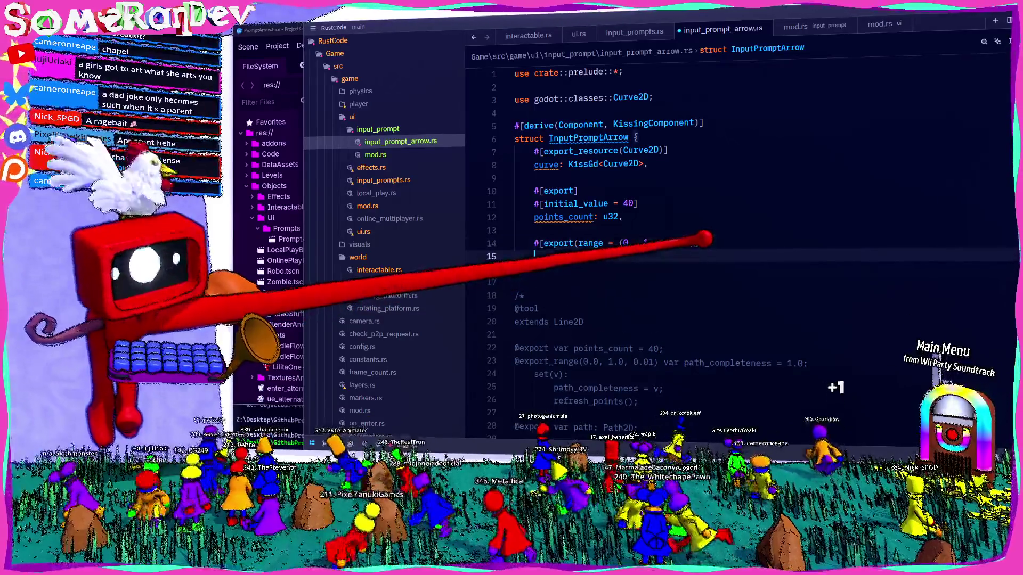
{"action": "scroll", "coordinate": [714, 244], "scroll_direction": "down", "scroll_amount": 2}
{"action": "key", "text": "Return"}
{"action": "type", "text": "pat"}
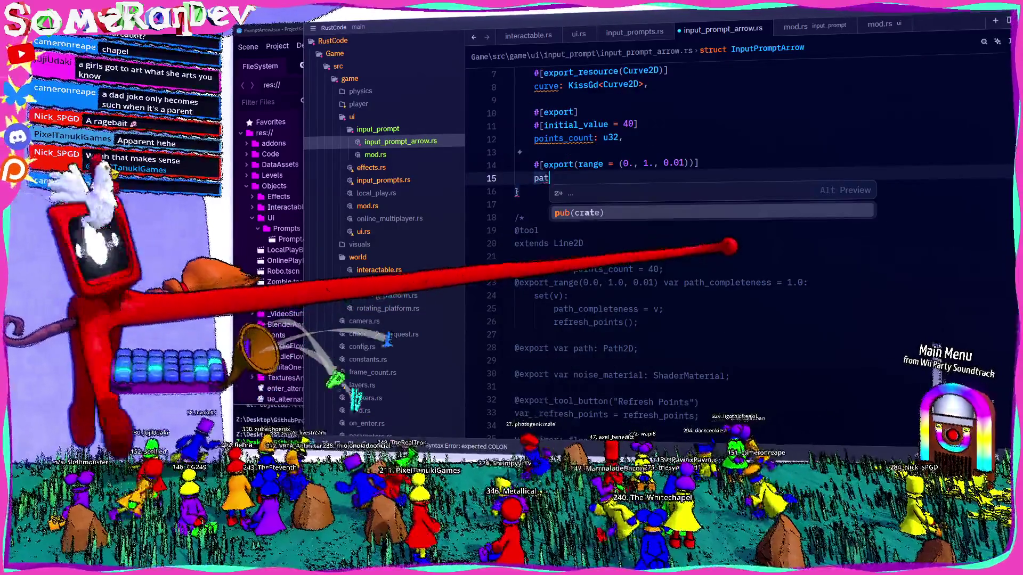
{"action": "type", "text": "h_completeness: r"}
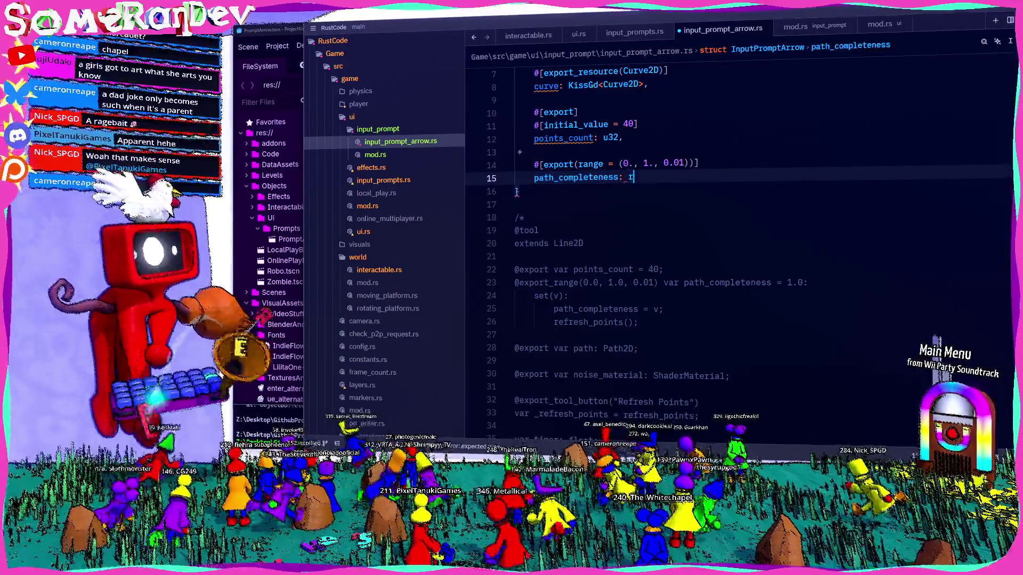
{"action": "type", "text": "eal,"}
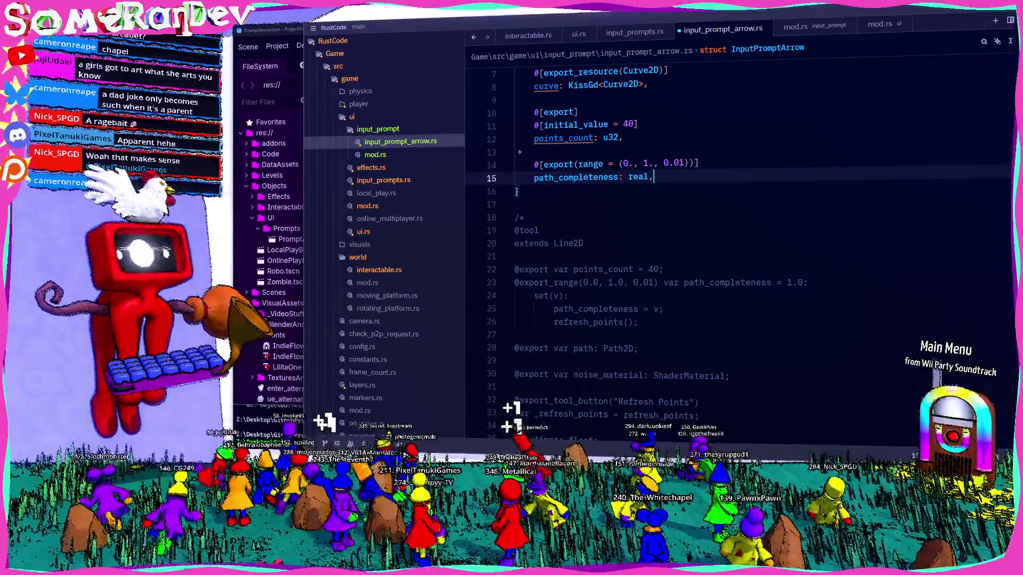
{"action": "key", "text": "Return"}
{"action": "key", "text": "Return"}
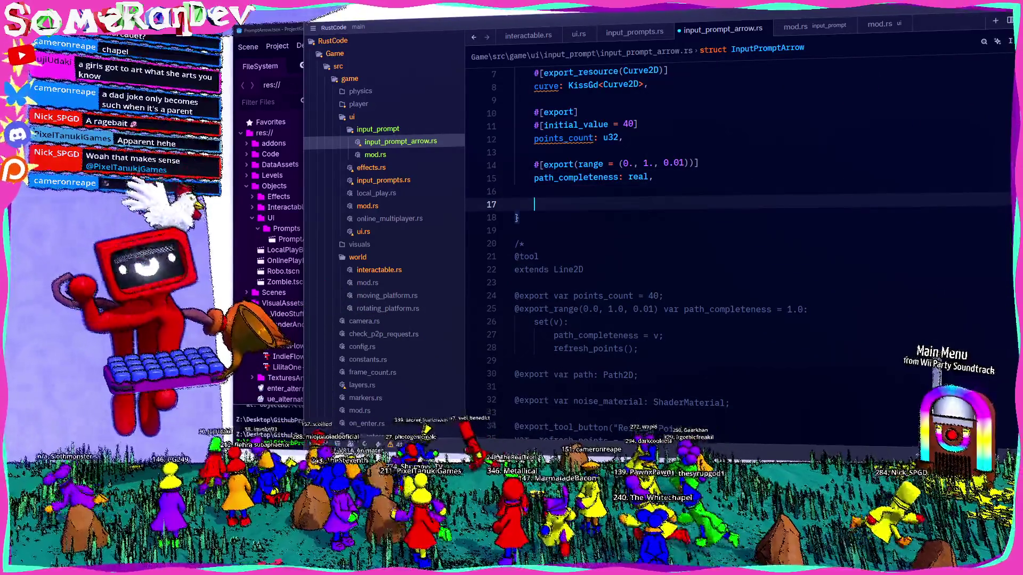
{"action": "scroll", "coordinate": [740, 240], "scroll_direction": "up", "scroll_amount": 2}
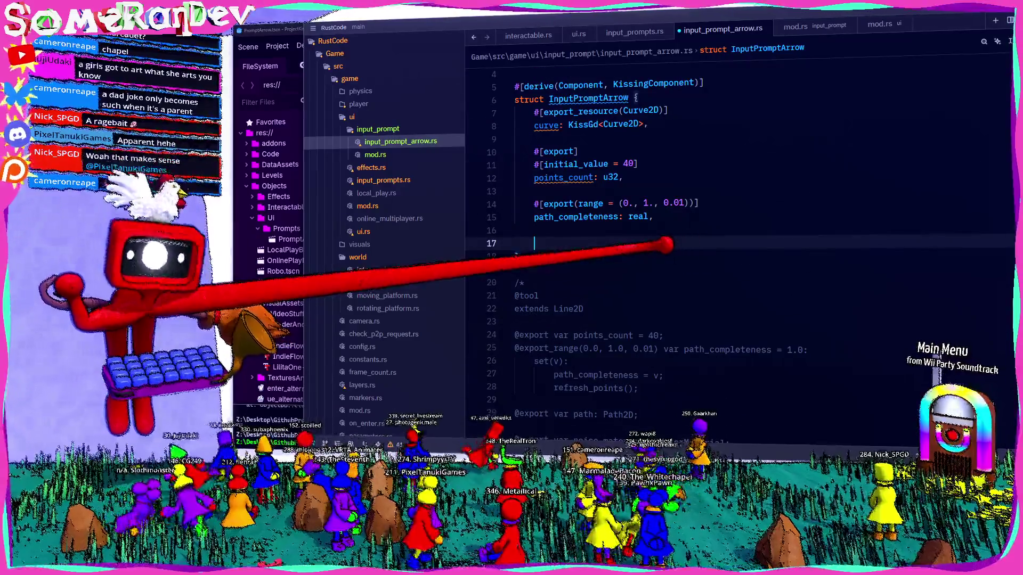
{"action": "scroll", "coordinate": [740, 239], "scroll_direction": "down", "scroll_amount": 3}
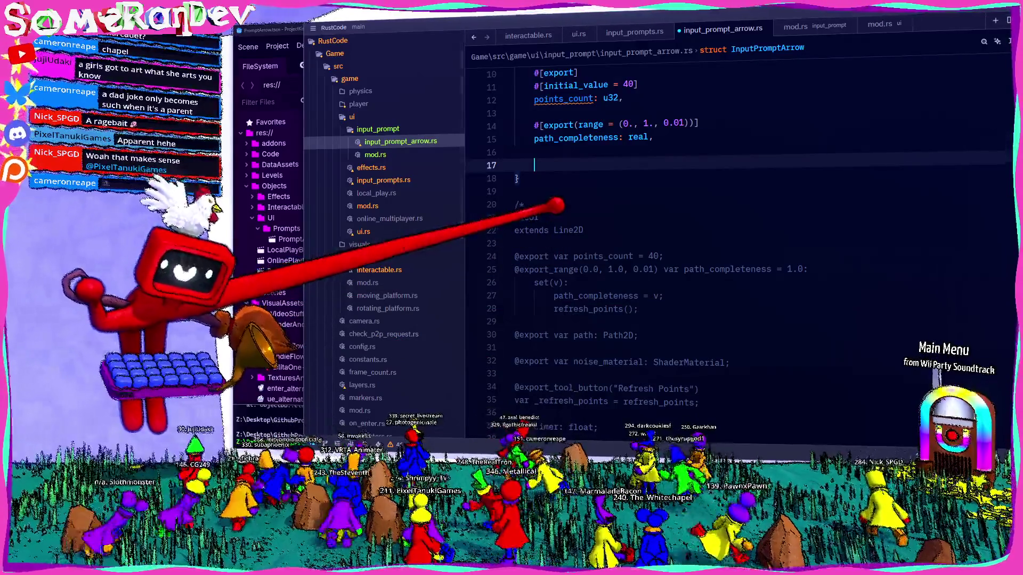
{"action": "type", "text": "ise_material: "}
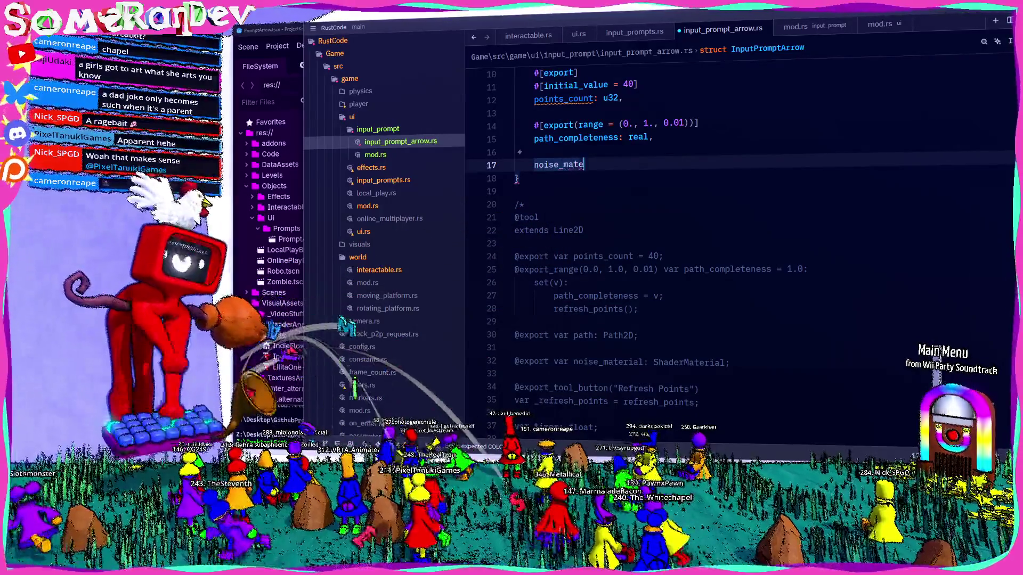
{"action": "type", "text": "KissGd<Shader"}
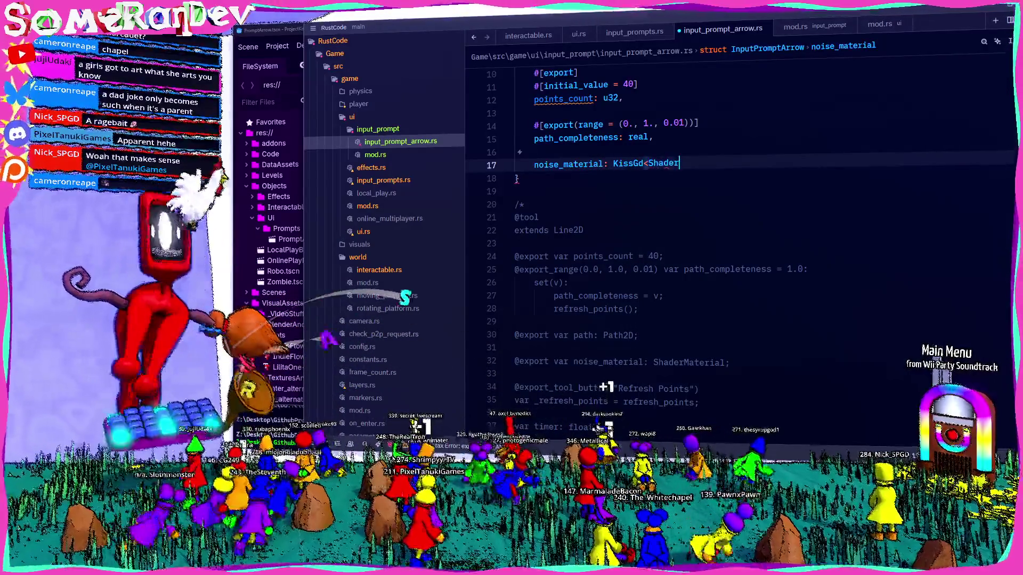
{"action": "type", "text": "Material>,"}
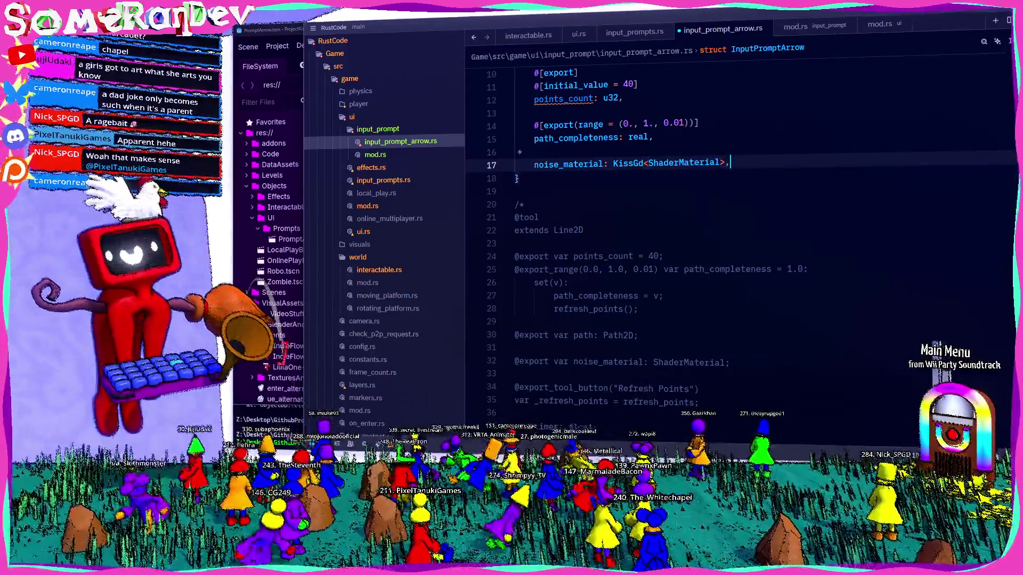
{"action": "key", "text": "ctrl+shift+Return"}
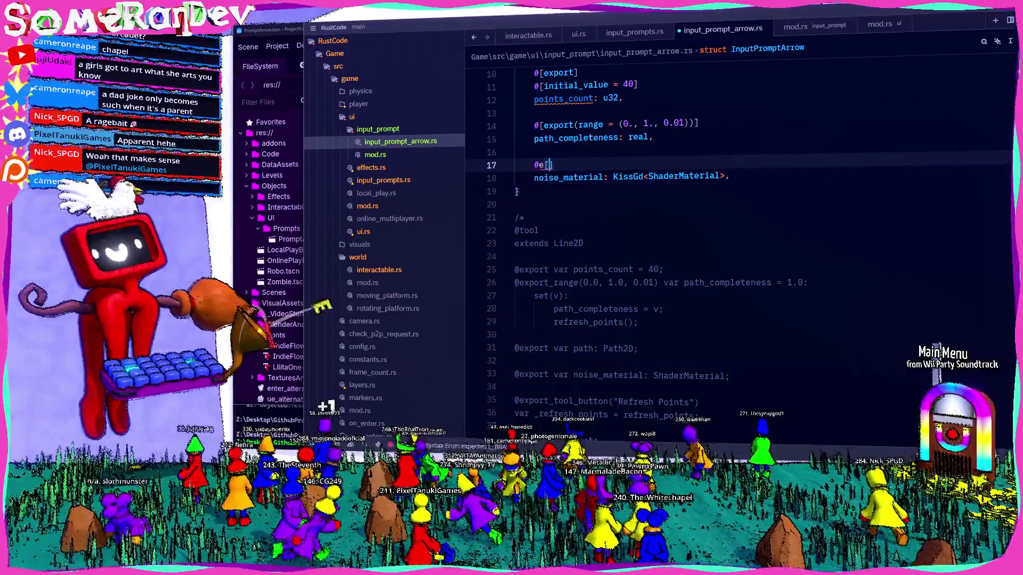
{"action": "type", "text": "xport"}
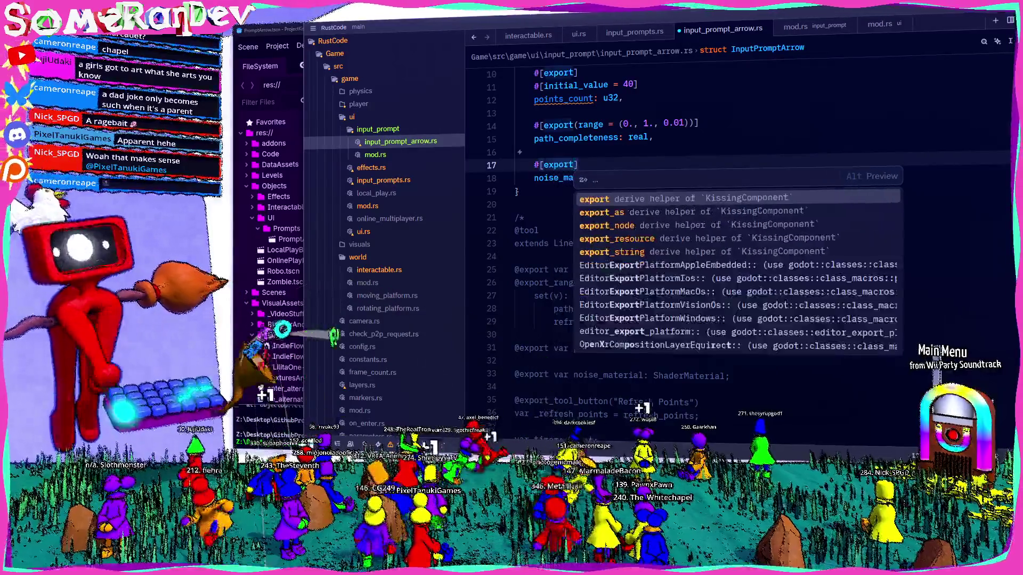
{"action": "type", "text": "_resource(ShaderMaterial"}
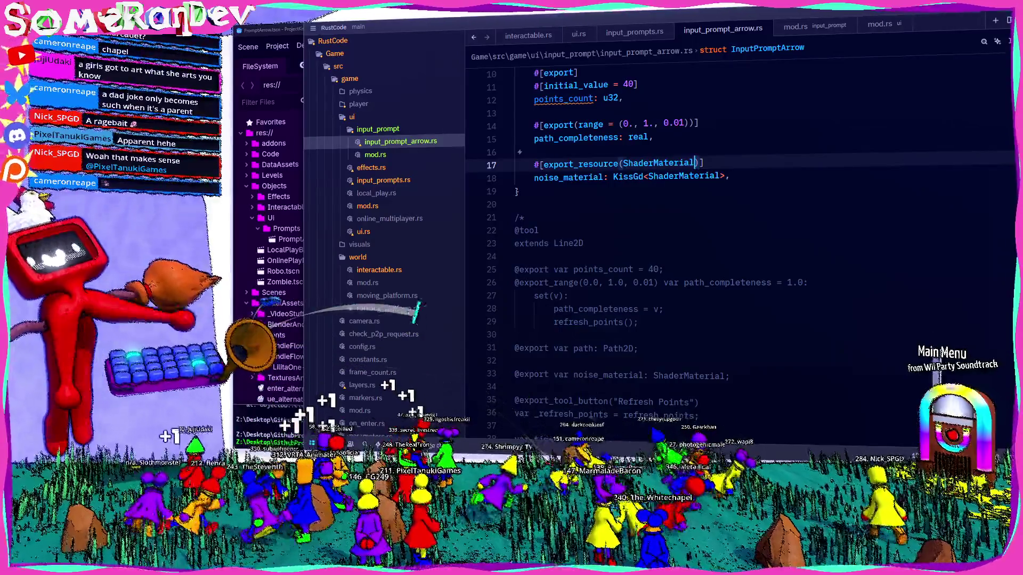
{"action": "scroll", "coordinate": [735, 240], "scroll_direction": "down", "scroll_amount": 2}
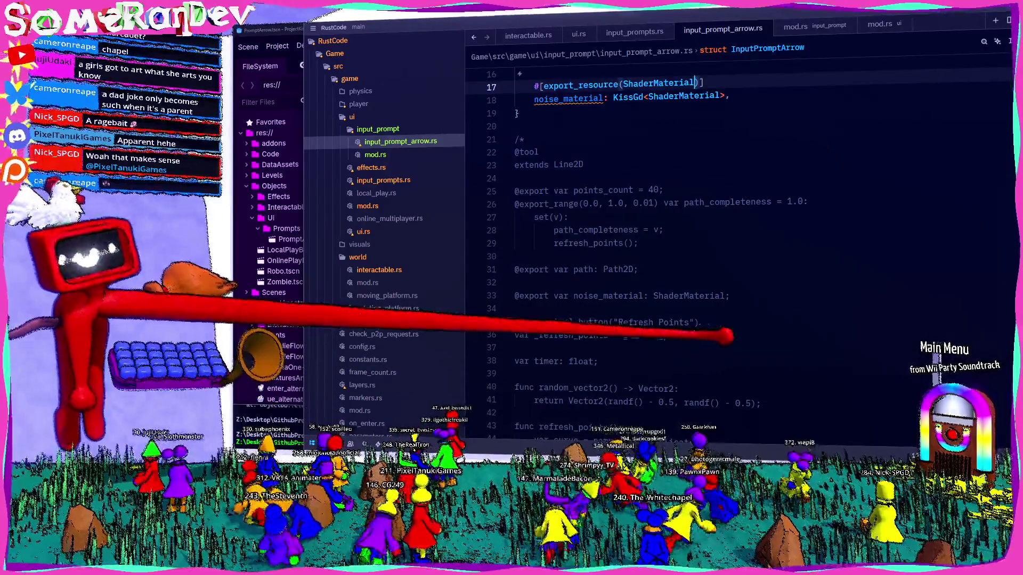
{"action": "left_click", "coordinate": [709, 336]}
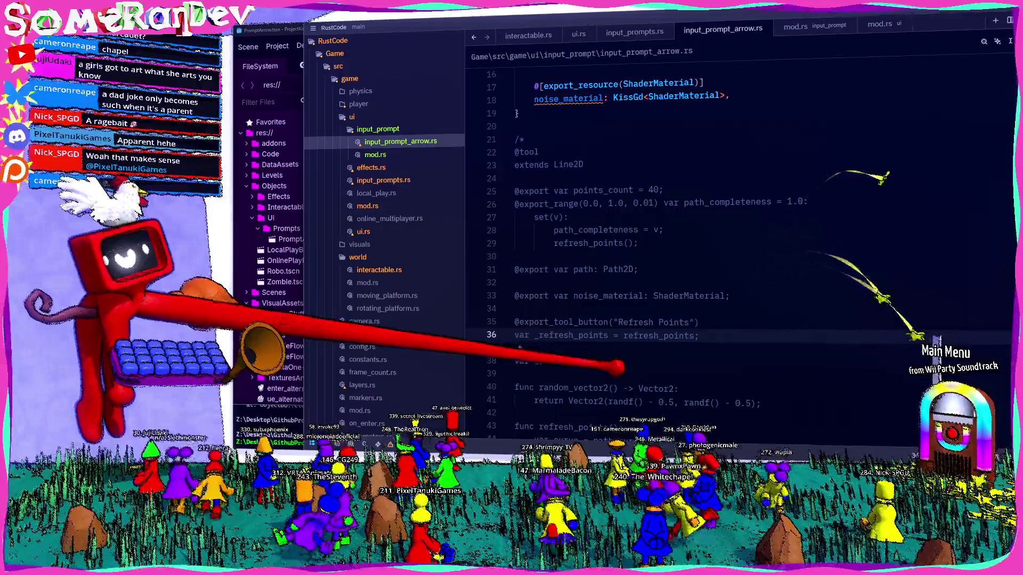
{"action": "scroll", "coordinate": [618, 360], "scroll_direction": "up", "scroll_amount": 2}
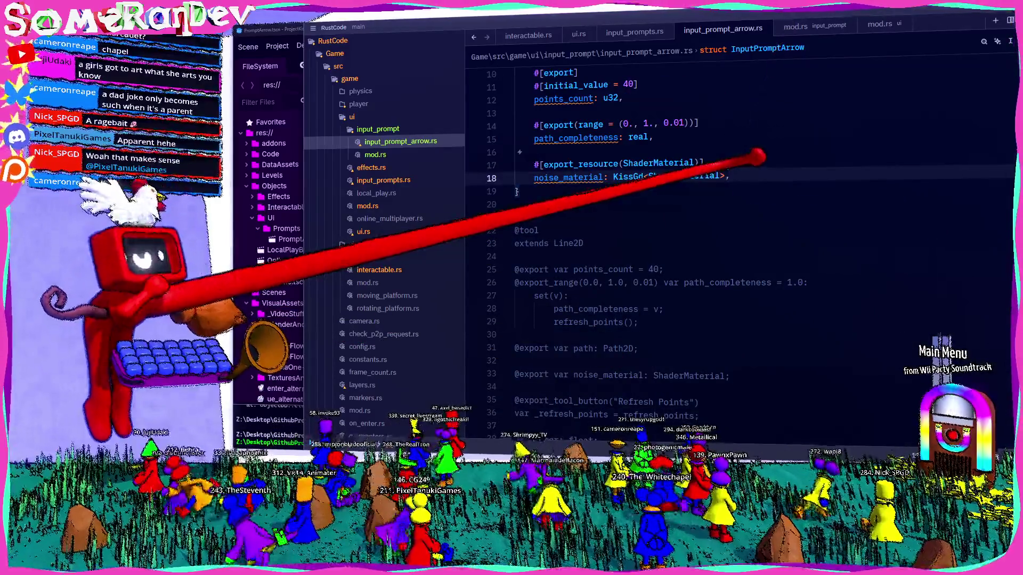
{"action": "scroll", "coordinate": [767, 159], "scroll_direction": "down", "scroll_amount": 3}
{"action": "scroll", "coordinate": [767, 159], "scroll_direction": "down", "scroll_amount": 3}
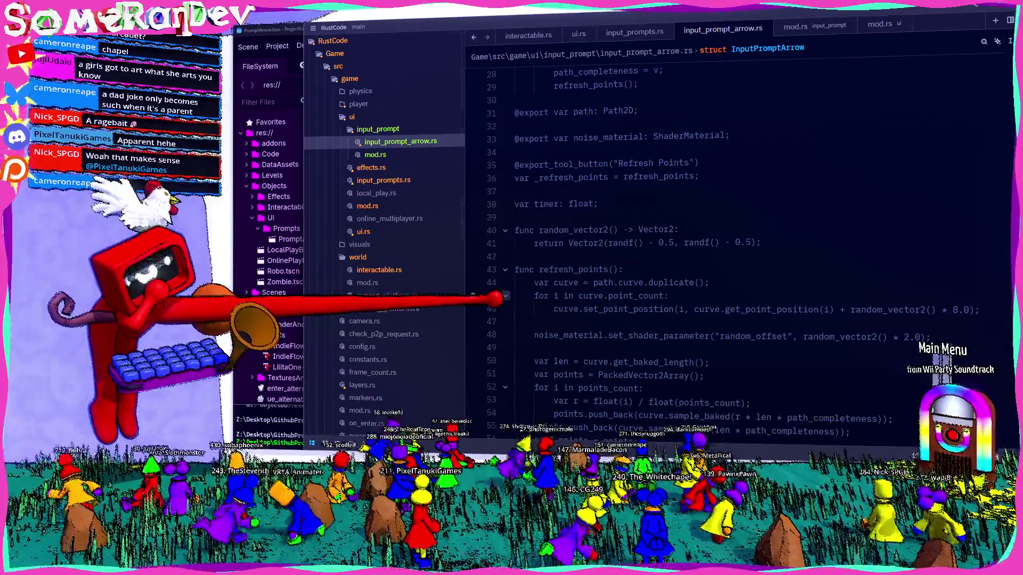
{"action": "scroll", "coordinate": [767, 239], "scroll_direction": "up", "scroll_amount": 6}
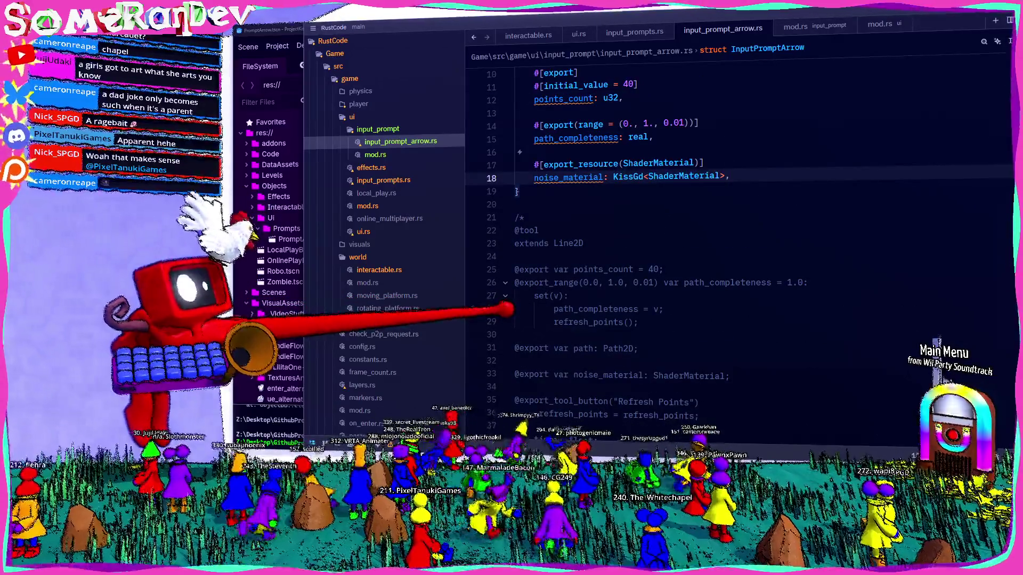
{"action": "key", "text": "Return"}
{"action": "key", "text": "Return"}
{"action": "type", "text": "timer:L"}
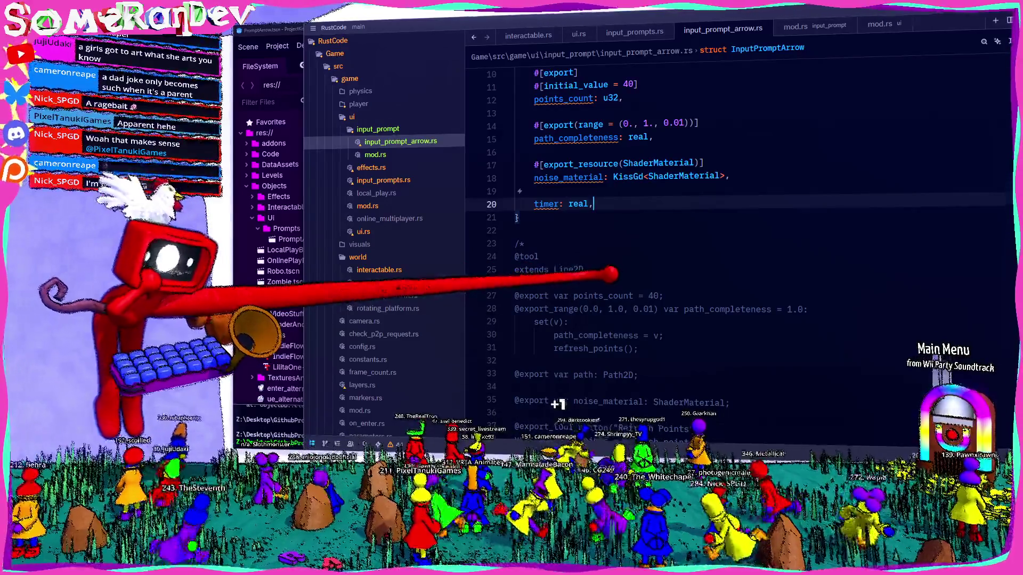
{"action": "scroll", "coordinate": [740, 240], "scroll_direction": "down", "scroll_amount": 4}
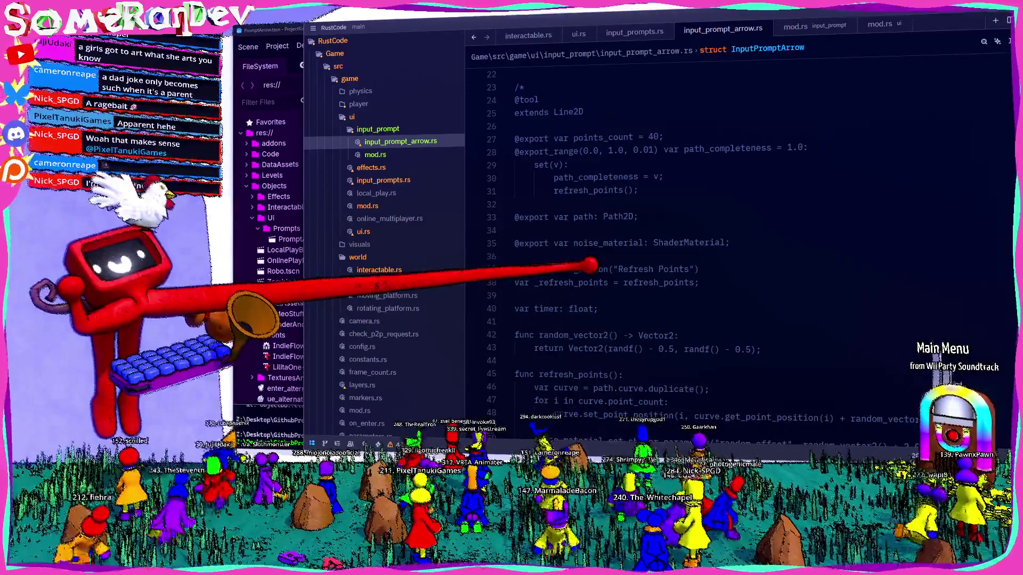
{"action": "scroll", "coordinate": [741, 240], "scroll_direction": "down", "scroll_amount": 4}
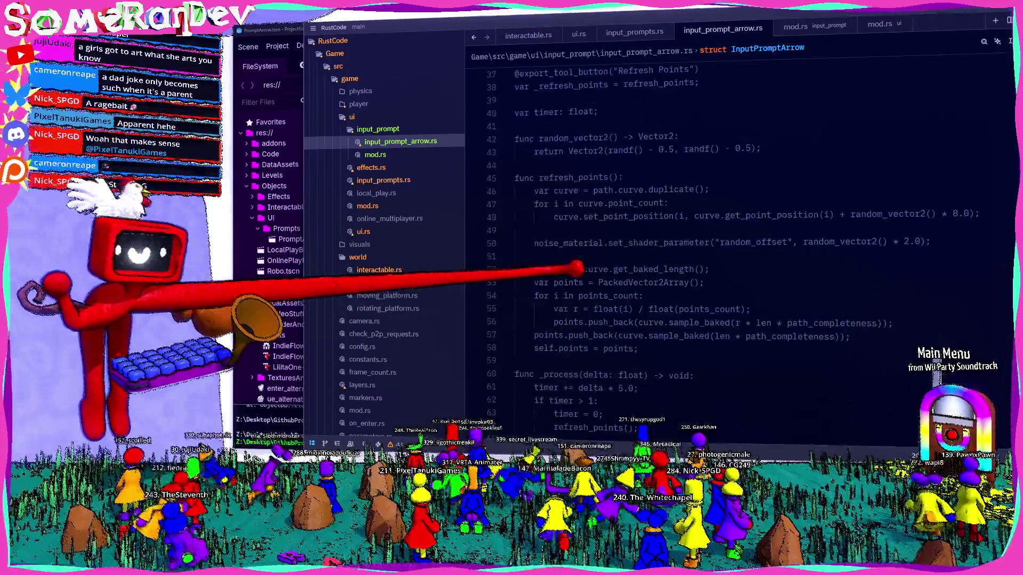
{"action": "scroll", "coordinate": [620, 187], "scroll_direction": "up", "scroll_amount": 6}
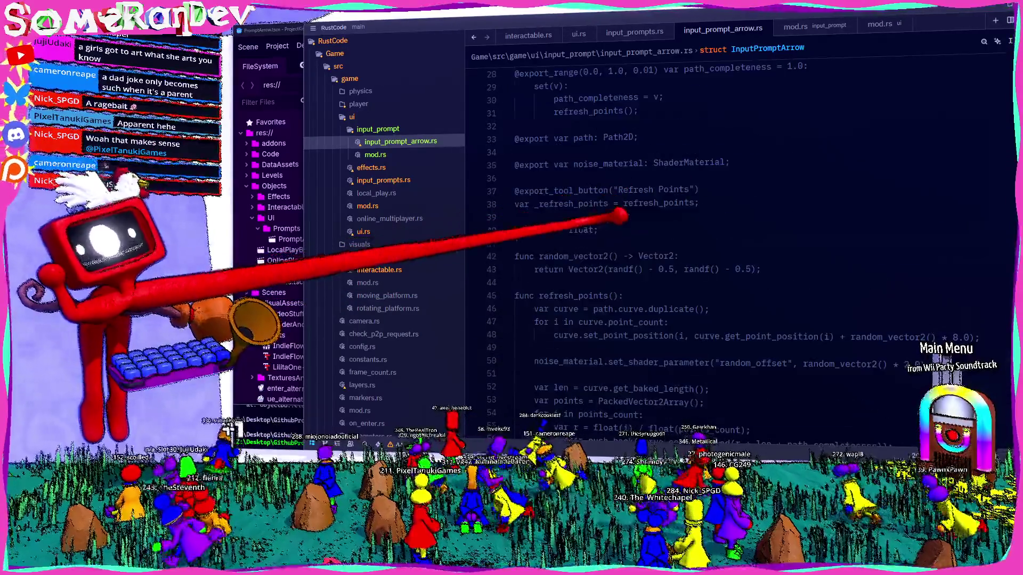
{"action": "mouse_move", "coordinate": [598, 387]}
{"action": "left_mouse_down"}
{"action": "mouse_move", "coordinate": [491, 229]}
{"action": "mouse_move", "coordinate": [516, 212]}
{"action": "left_mouse_up"}
{"action": "key", "text": "BackSpace"}
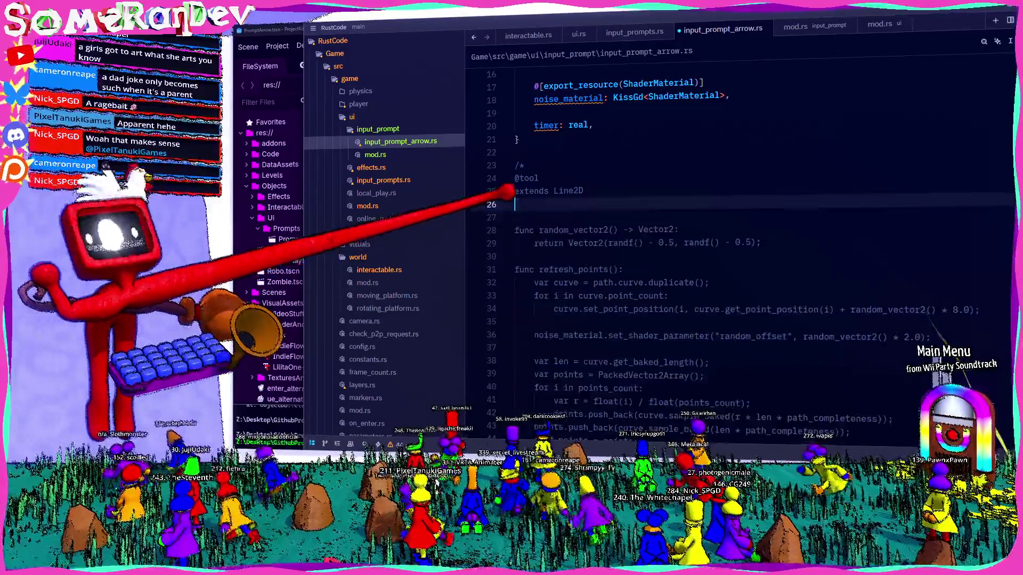
{"action": "left_click", "coordinate": [519, 139]}
{"action": "scroll", "coordinate": [556, 195], "scroll_direction": "up", "scroll_amount": 5}
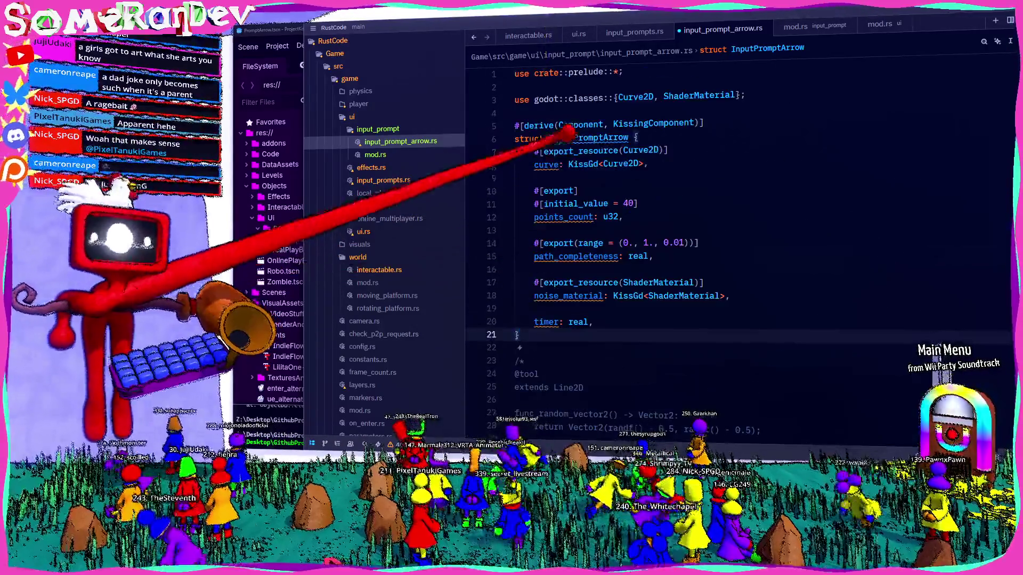
Open an impl InputPromptArrow block below the struct.
{"action": "mouse_move", "coordinate": [530, 299]}
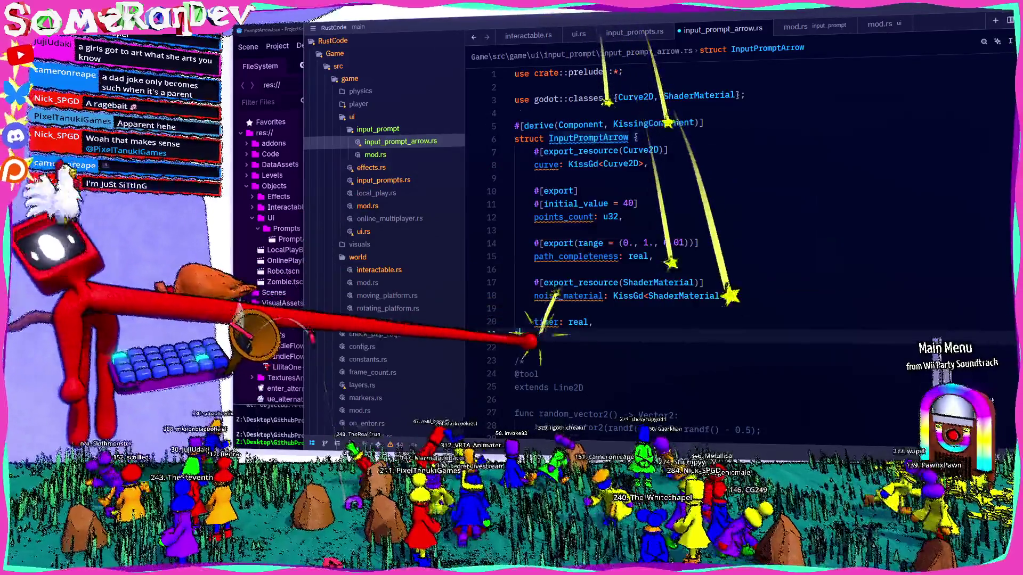
{"action": "left_click", "coordinate": [529, 335]}
{"action": "key", "text": "Return"}
{"action": "key", "text": "Return"}
{"action": "type", "text": "impl"}
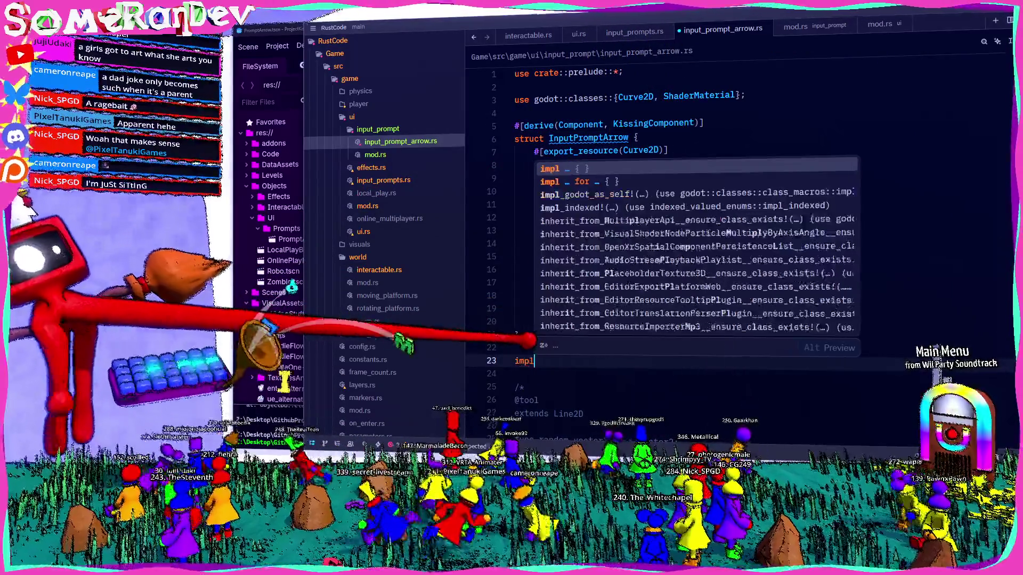
{"action": "key", "text": "Return"}
{"action": "type", "text": "{"}
{"action": "key", "text": "Return"}
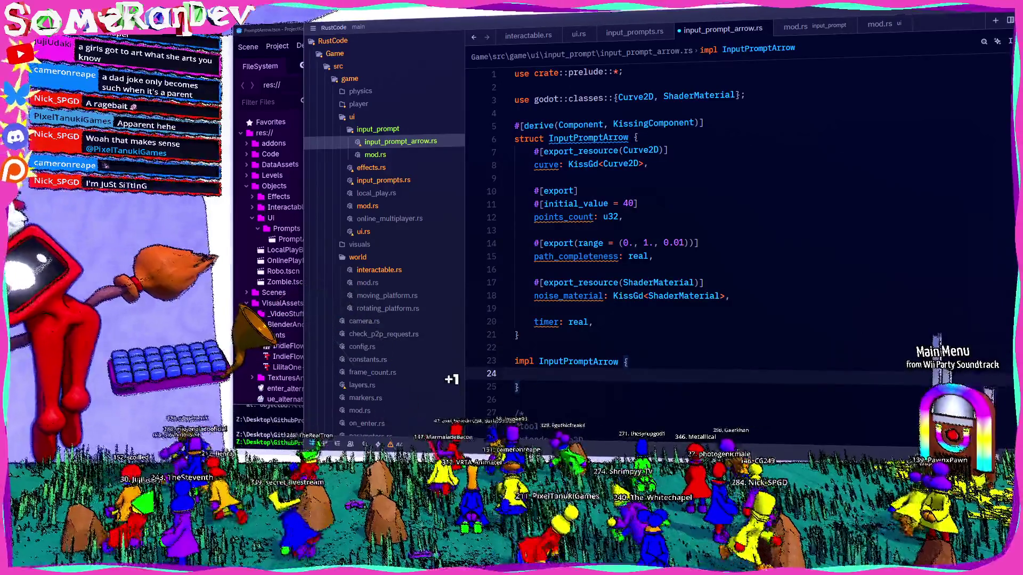
Write fn random_vector2() -> Vector2 starting with let mut rng = rand::thread_rng(); and save.
{"action": "scroll", "coordinate": [693, 240], "scroll_direction": "down", "scroll_amount": 6}
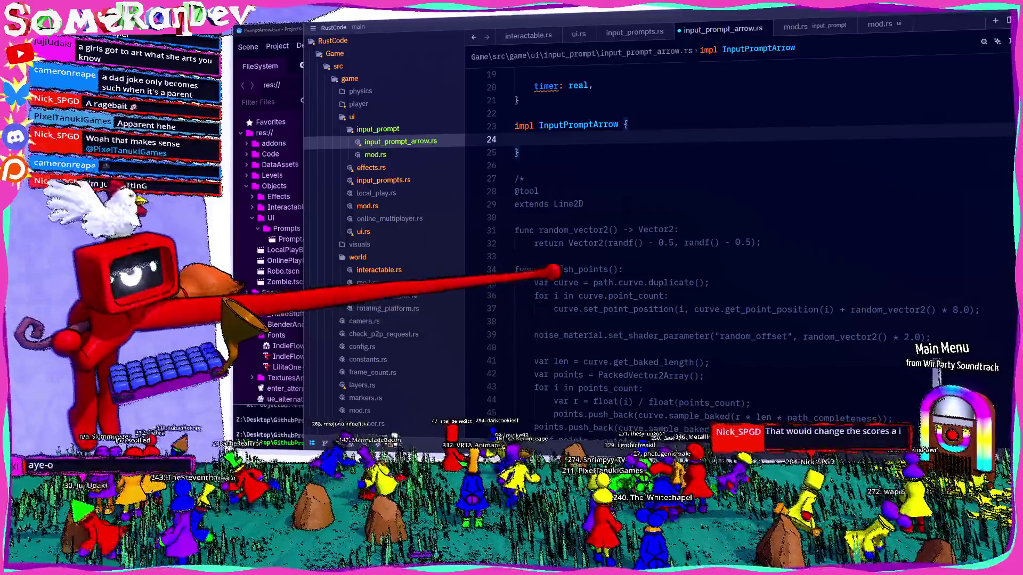
{"action": "type", "text": "fn ref"}
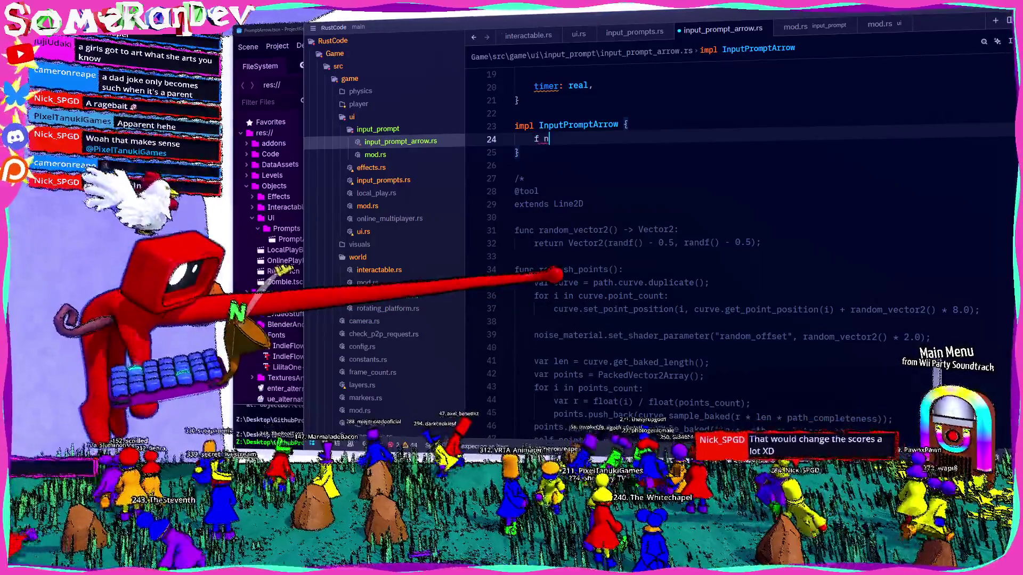
{"action": "key", "text": "BackSpace"}
{"action": "key", "text": "BackSpace"}
{"action": "key", "text": "BackSpace"}
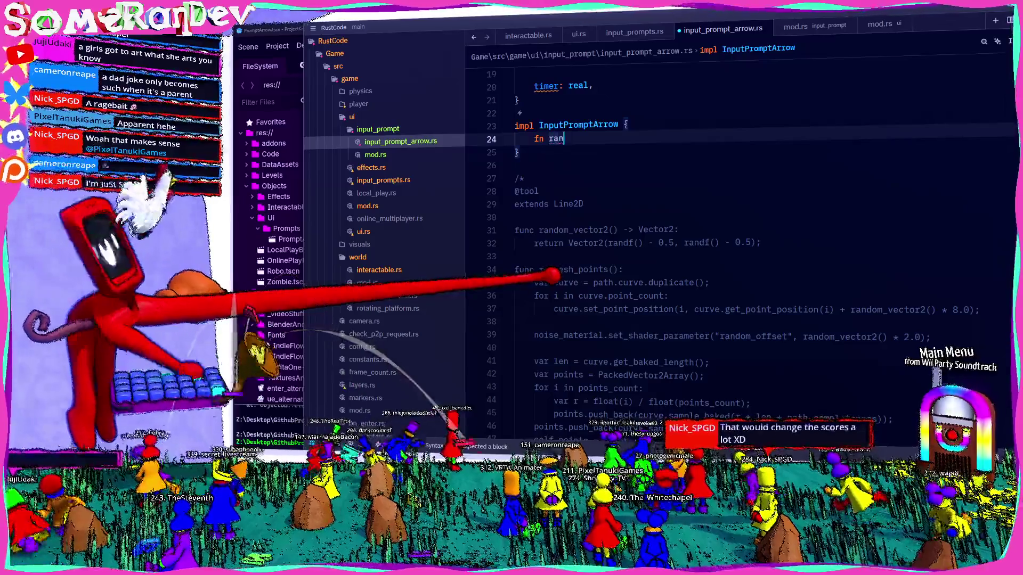
{"action": "type", "text": "random_vector2() -> Vect"}
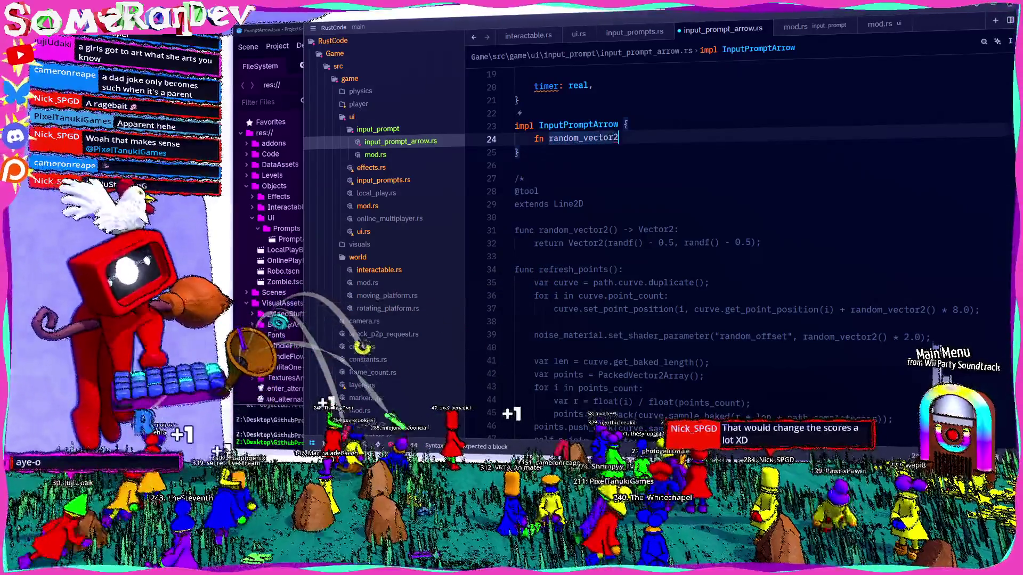
{"action": "type", "text": "or2 {"}
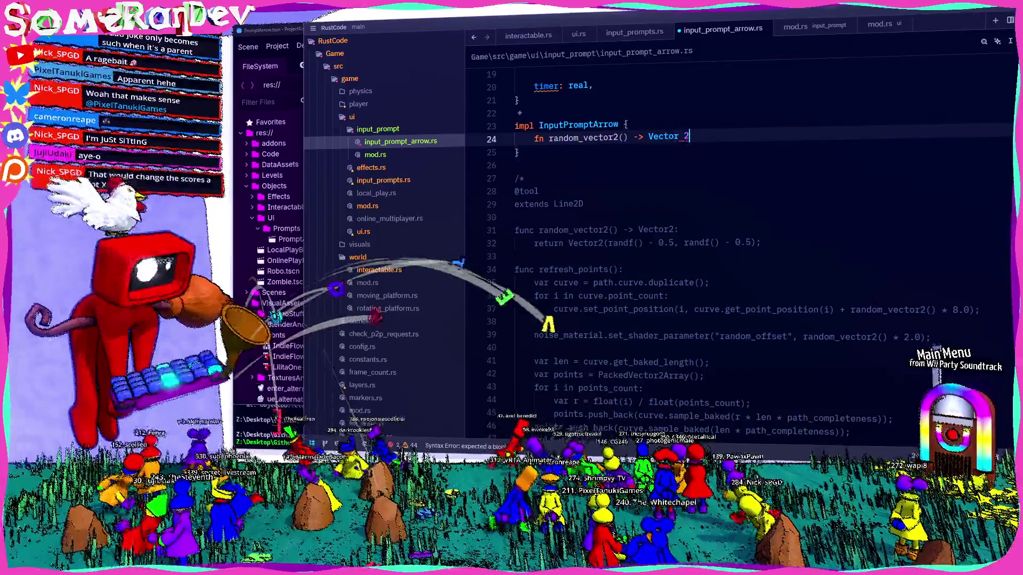
{"action": "key", "text": "Return"}
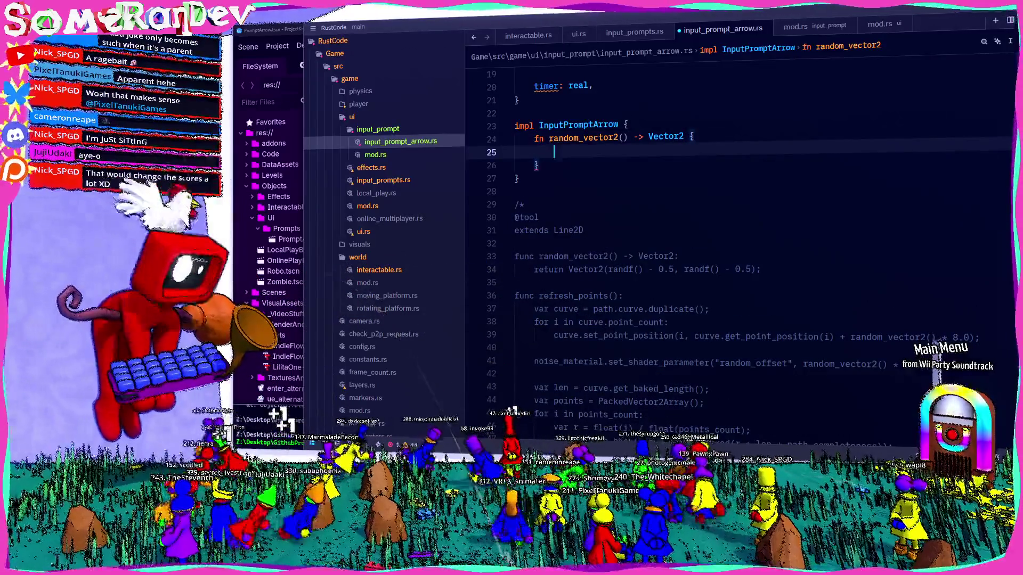
{"action": "type", "text": "let mut"}
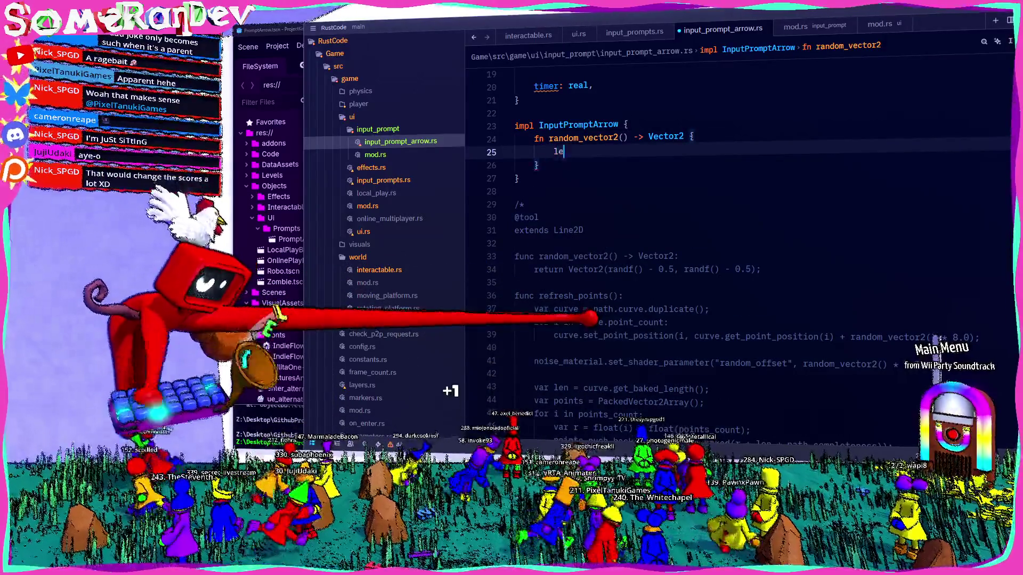
{"action": "type", "text": " rng = "}
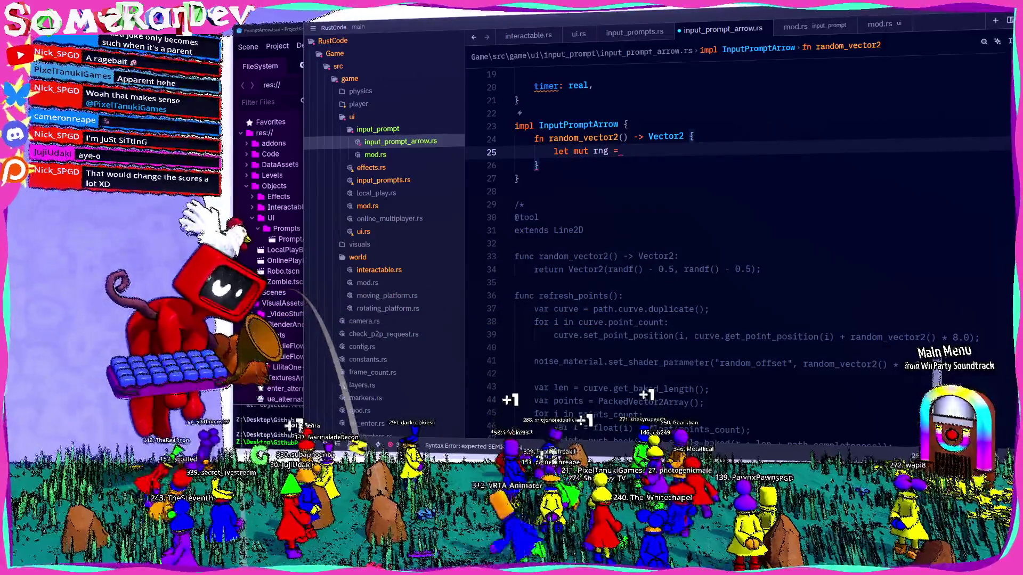
{"action": "type", "text": "rand::"}
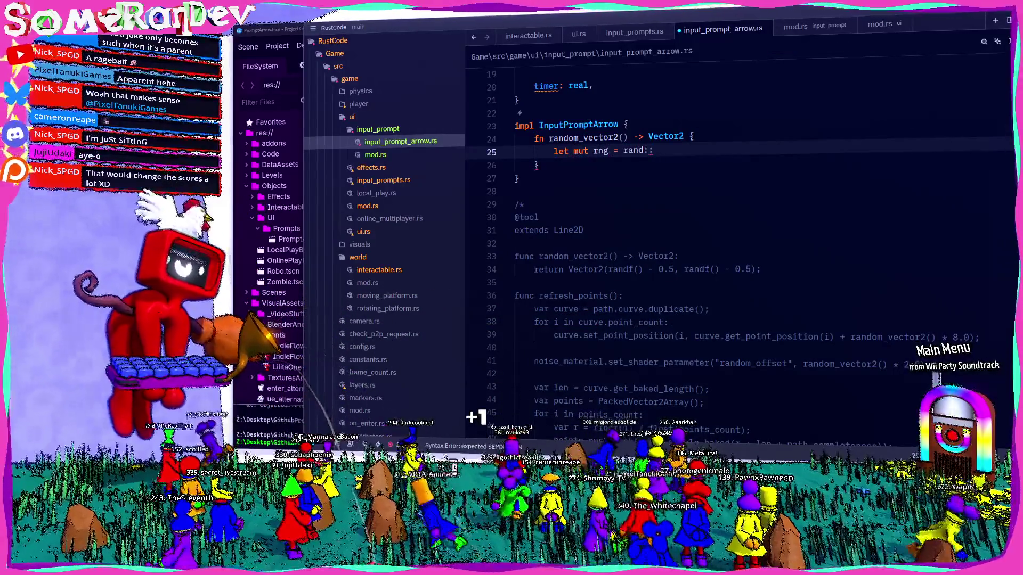
{"action": "key", "text": "BackSpace"}
{"action": "key", "text": "BackSpace"}
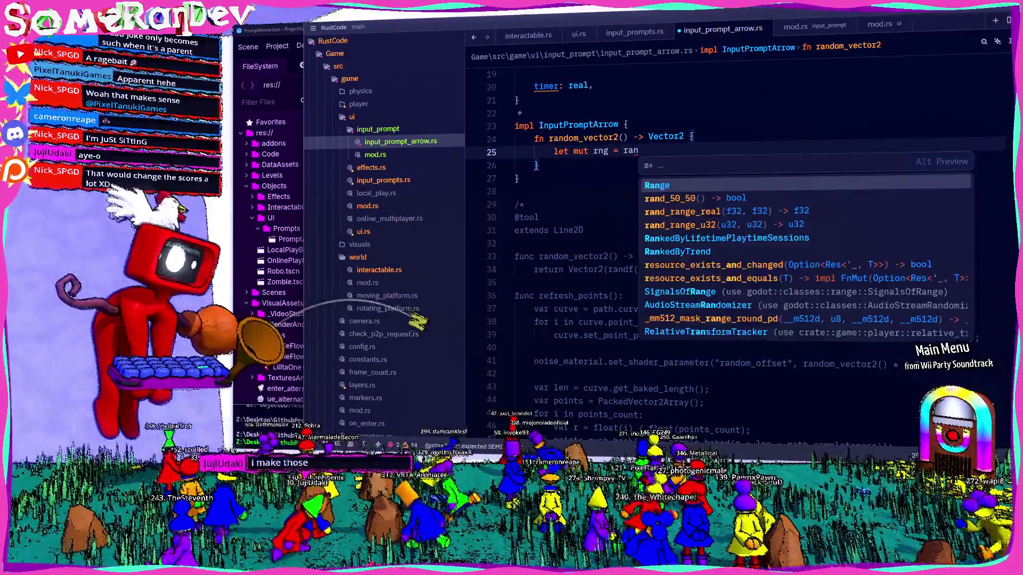
{"action": "type", "text": "::thread"}
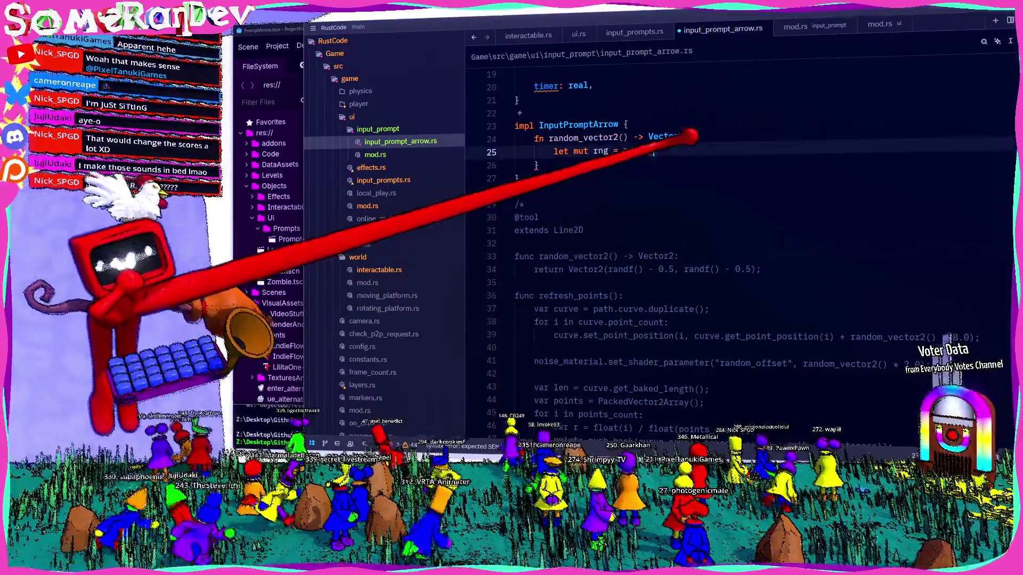
{"action": "type", "text": "thread_rng"}
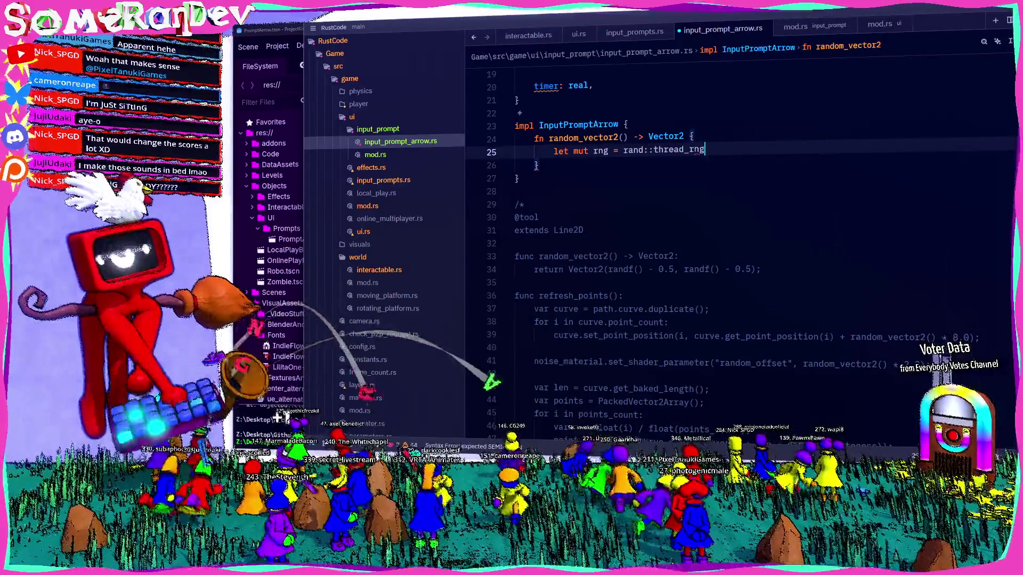
{"action": "type", "text": "();"}
{"action": "key", "text": "ctrl+s"}
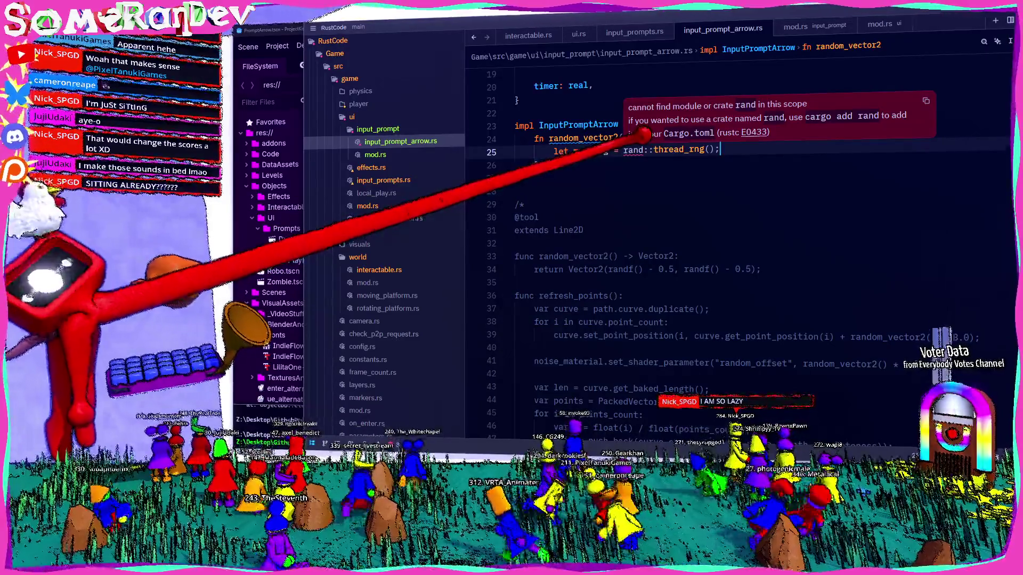
Open Game/Cargo.toml, scroll to the end of its dependencies, and switch to the terminal.
{"action": "scroll", "coordinate": [342, 301], "scroll_direction": "down", "scroll_amount": 10}
{"action": "left_click", "coordinate": [347, 289]}
{"action": "scroll", "coordinate": [692, 240], "scroll_direction": "down", "scroll_amount": 14}
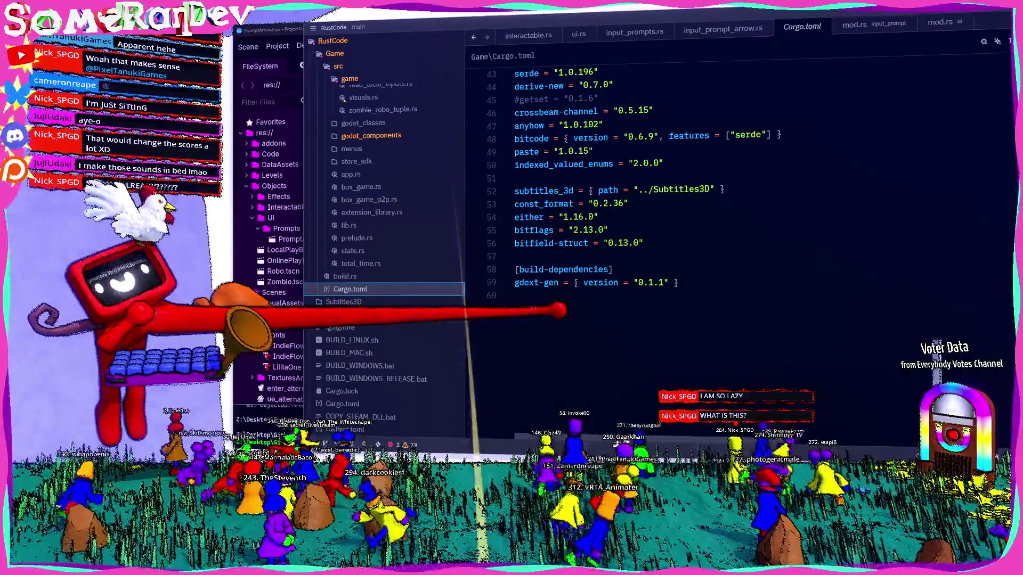
{"action": "scroll", "coordinate": [692, 240], "scroll_direction": "up", "scroll_amount": 8}
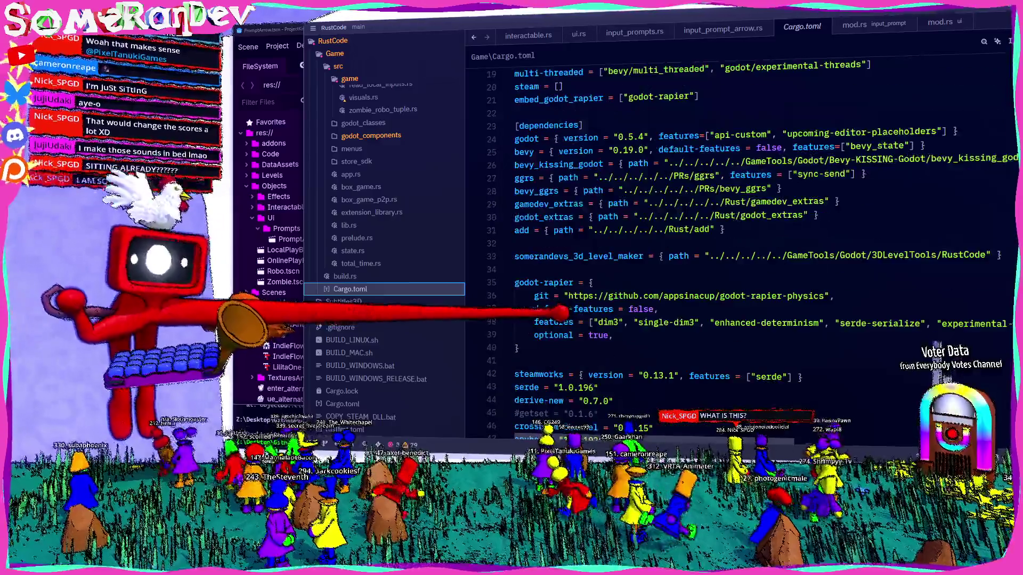
{"action": "scroll", "coordinate": [735, 239], "scroll_direction": "down", "scroll_amount": 4}
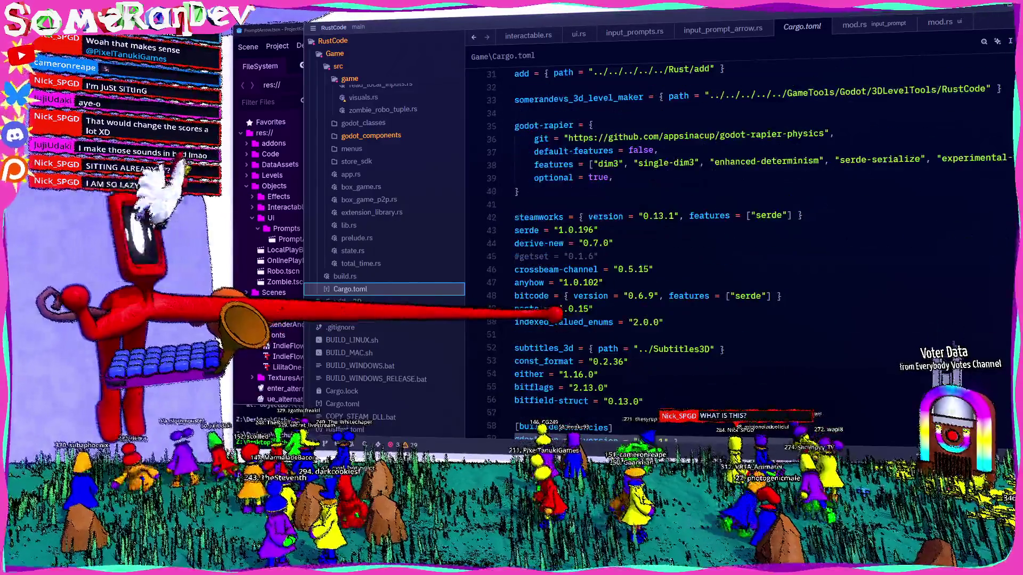
{"action": "scroll", "coordinate": [735, 240], "scroll_direction": "down", "scroll_amount": 4}
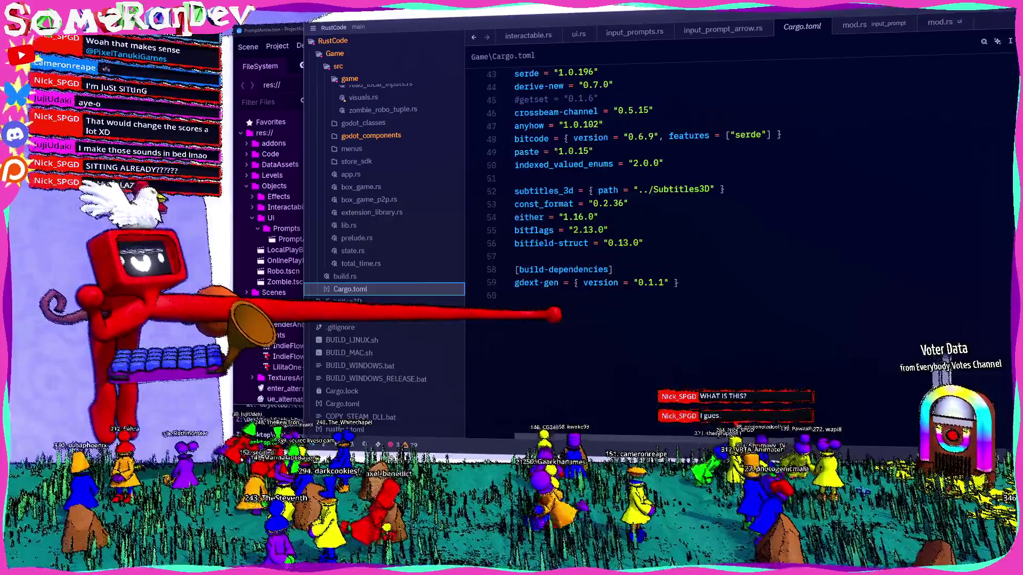
{"action": "key", "text": "alt+Tab"}
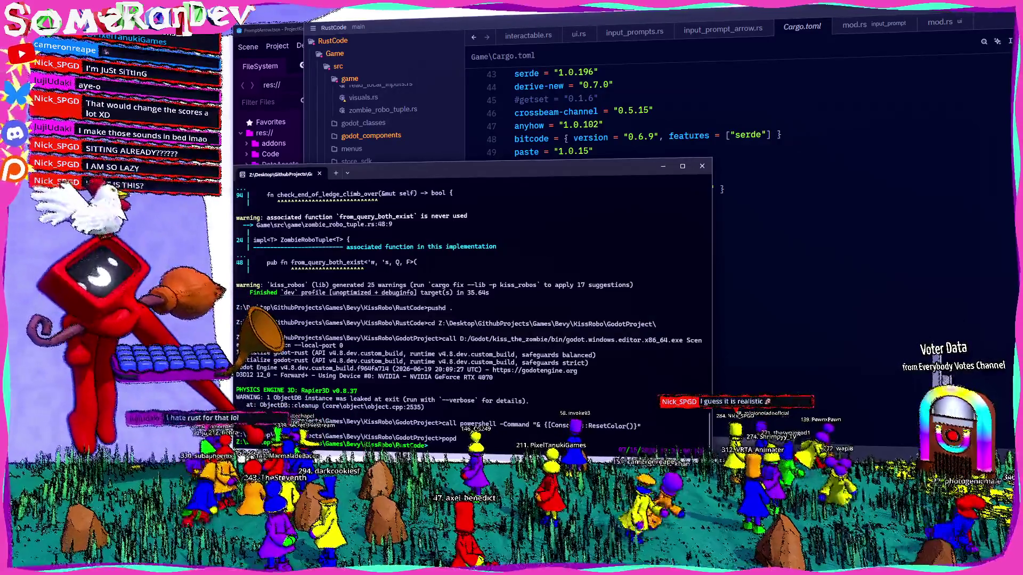
Glance at input_prompt_arrow.rs in Zed, then bring the terminal window back to the front.
{"action": "left_click", "coordinate": [723, 28]}
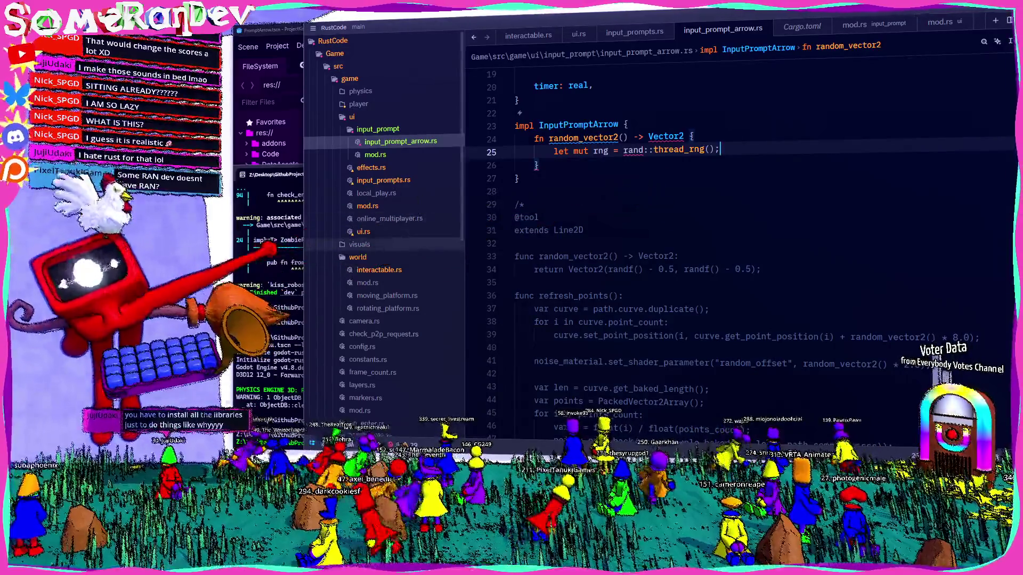
{"action": "left_click", "coordinate": [248, 246]}
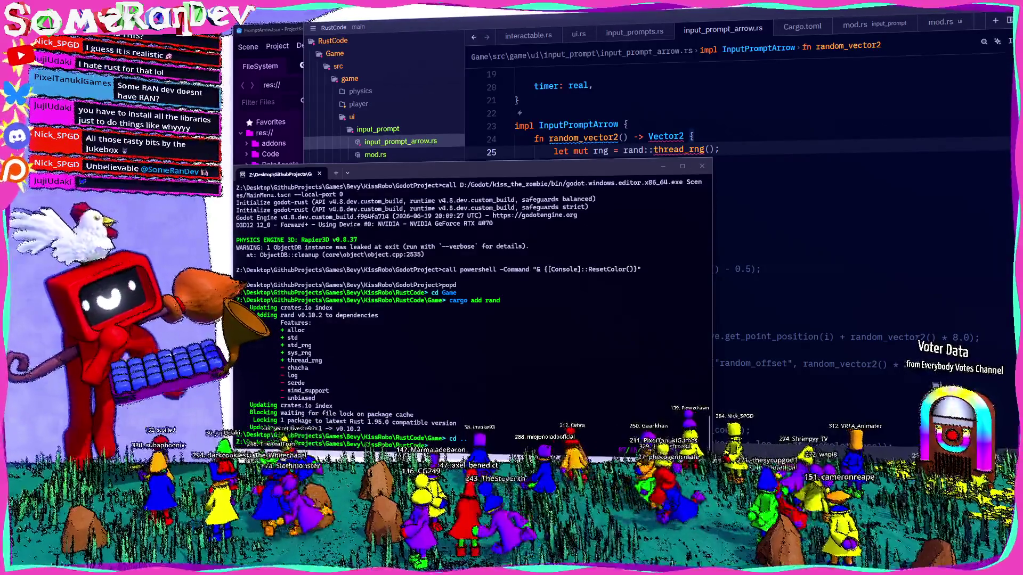
Select the thread_rng() call, check the Vector2 completions, and save input_prompt_arrow.rs.
{"action": "left_click", "coordinate": [746, 309]}
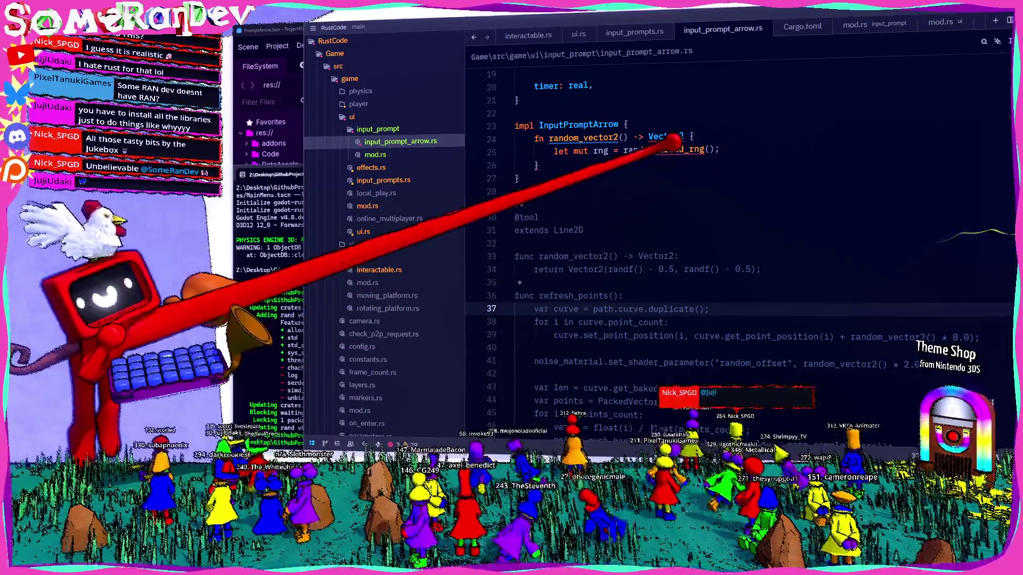
{"action": "mouse_move", "coordinate": [730, 150]}
{"action": "left_mouse_down"}
{"action": "mouse_move", "coordinate": [736, 142]}
{"action": "mouse_move", "coordinate": [650, 149]}
{"action": "left_mouse_up"}
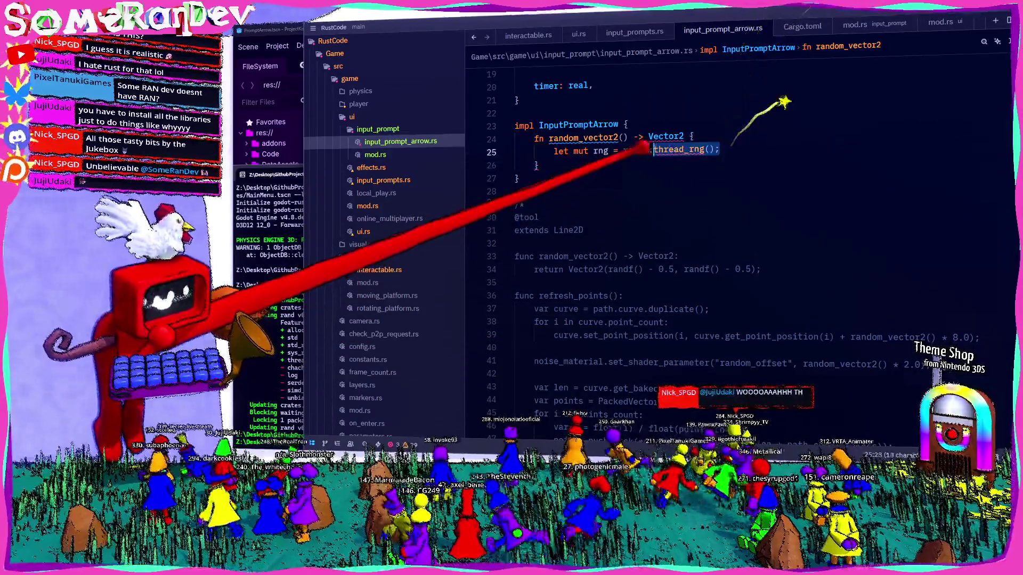
{"action": "left_click", "coordinate": [682, 136]}
{"action": "key", "text": "ctrl+space"}
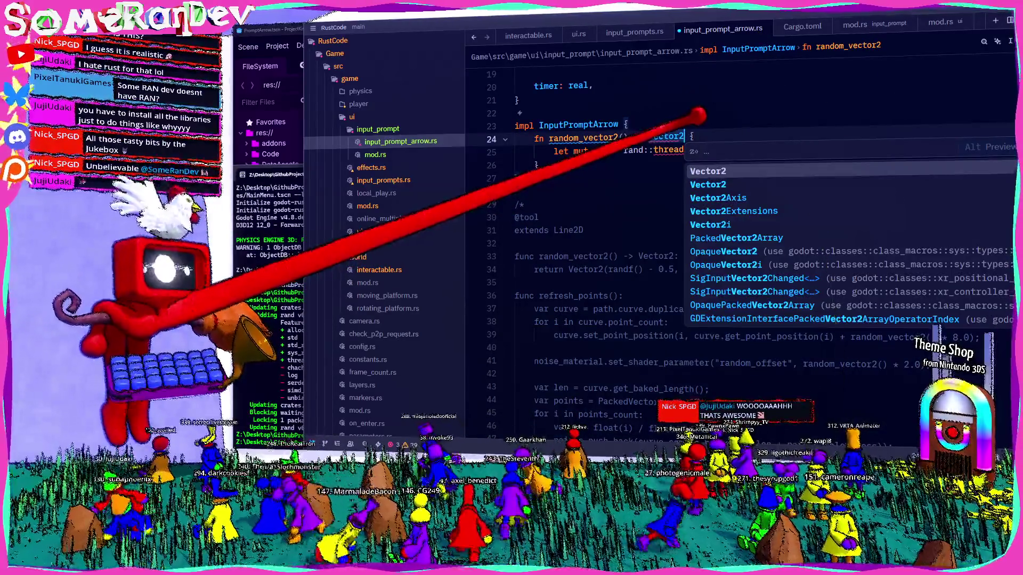
{"action": "key", "text": "Escape"}
{"action": "key", "text": "ctrl+s"}
{"action": "scroll", "coordinate": [735, 239], "scroll_direction": "up", "scroll_amount": 2}
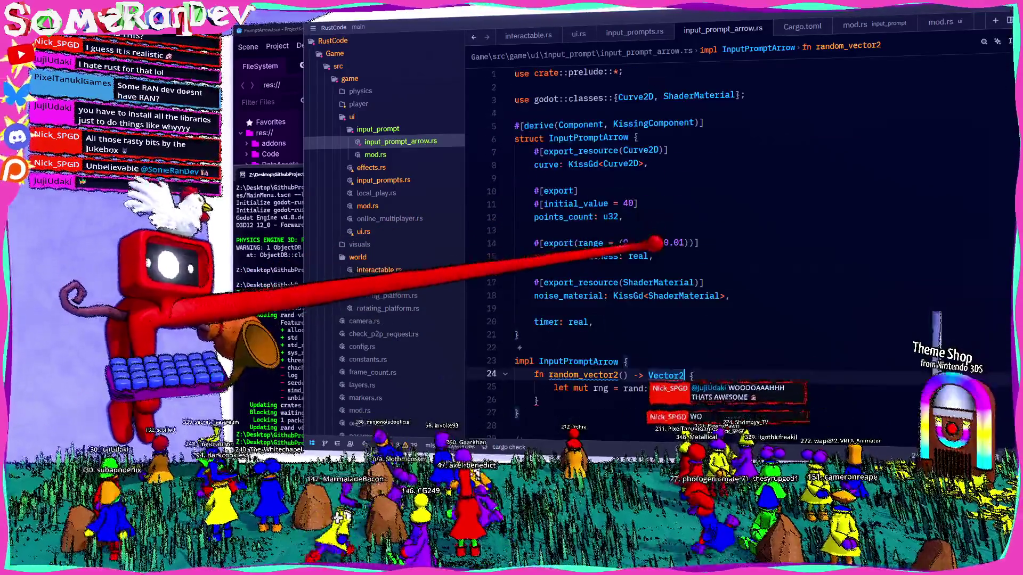
{"action": "scroll", "coordinate": [736, 240], "scroll_direction": "down", "scroll_amount": 2}
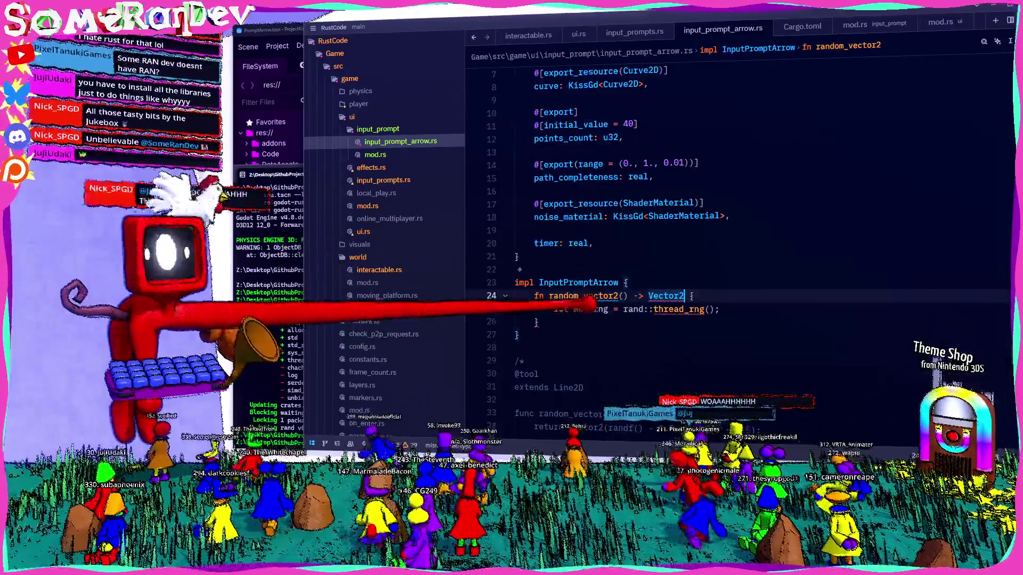
{"action": "mouse_move", "coordinate": [682, 309]}
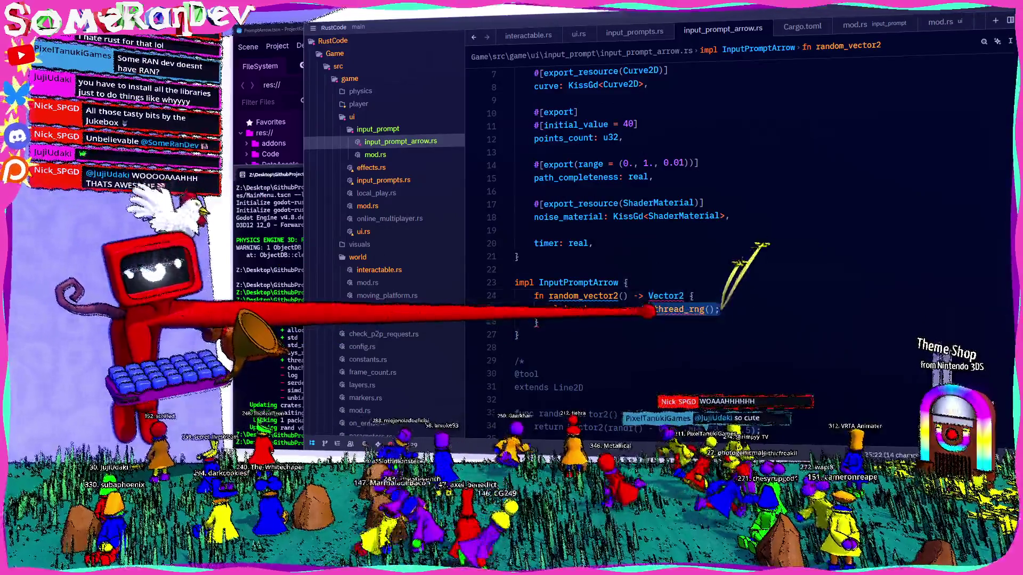
Replace thread_rng() with rand::rng() and begin a Vector2::new(x, y) line using rng.
{"action": "key", "text": "ctrl+BackSpace"}
{"action": "type", "text": "h"}
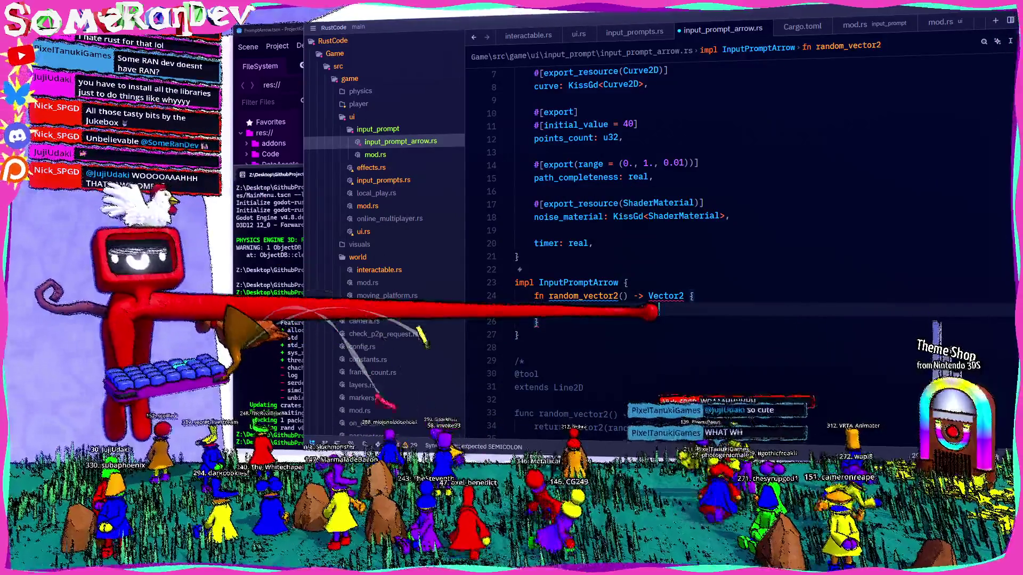
{"action": "type", "text": "::"}
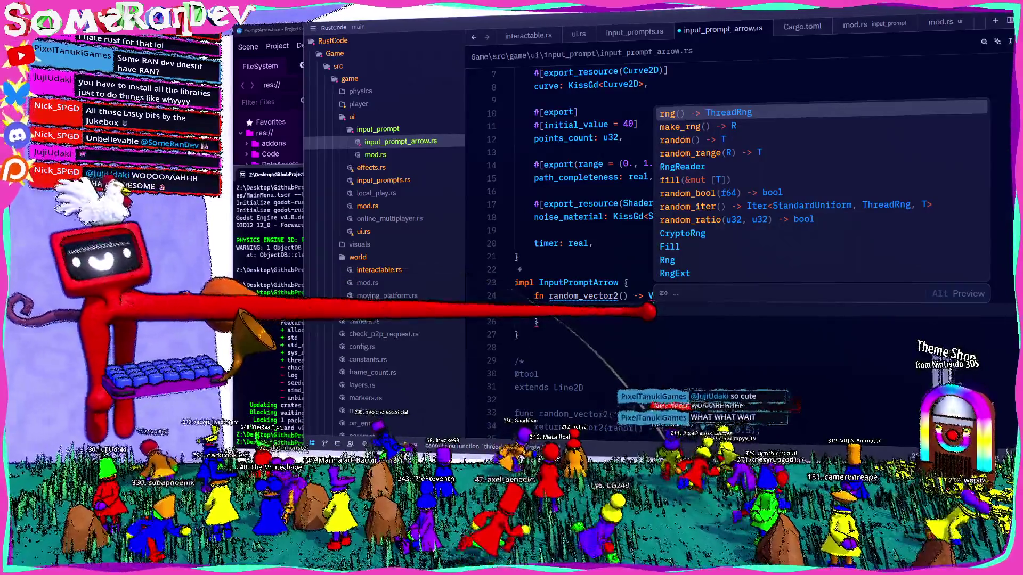
{"action": "key", "text": "Return"}
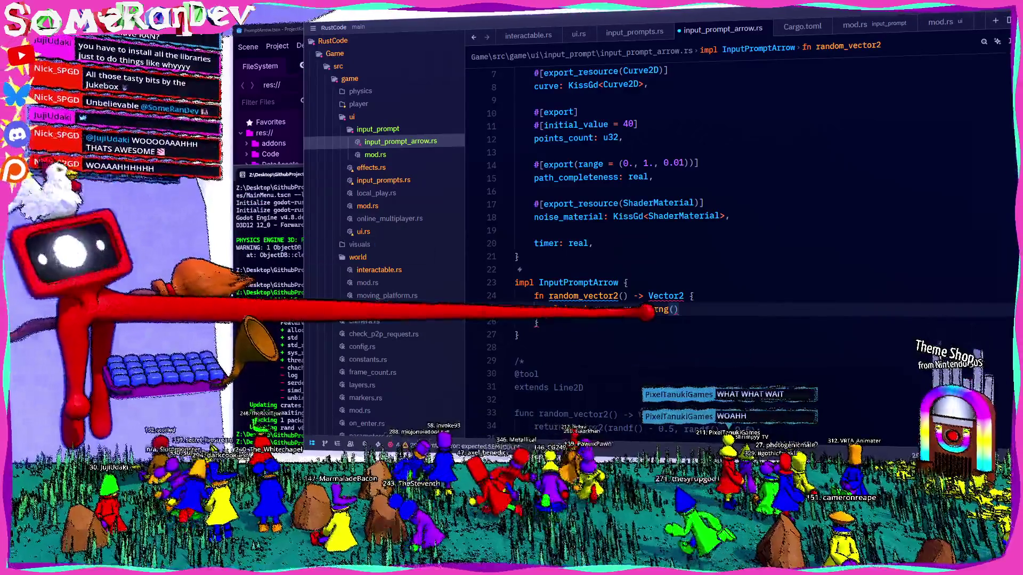
{"action": "type", "text": ";"}
{"action": "key", "text": "Return"}
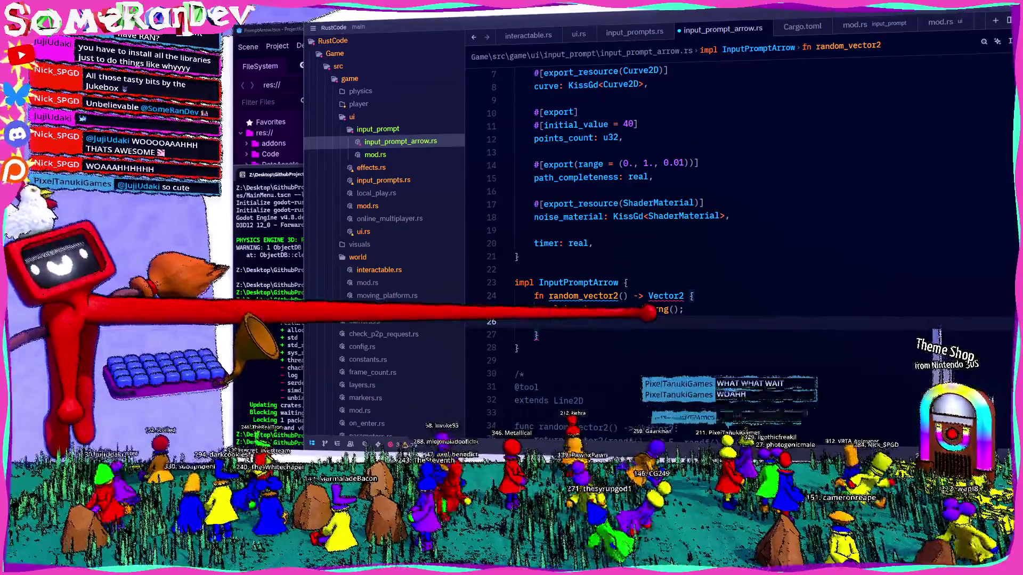
{"action": "type", "text": "Vector2::"}
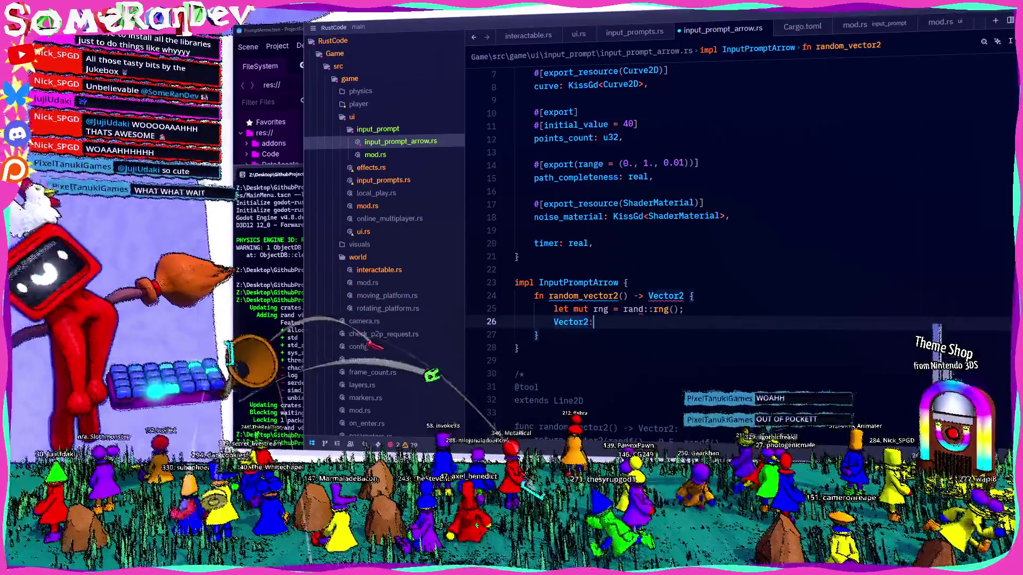
{"action": "type", "text": "new"}
{"action": "key", "text": "Return"}
{"action": "type", "text": "rng"}
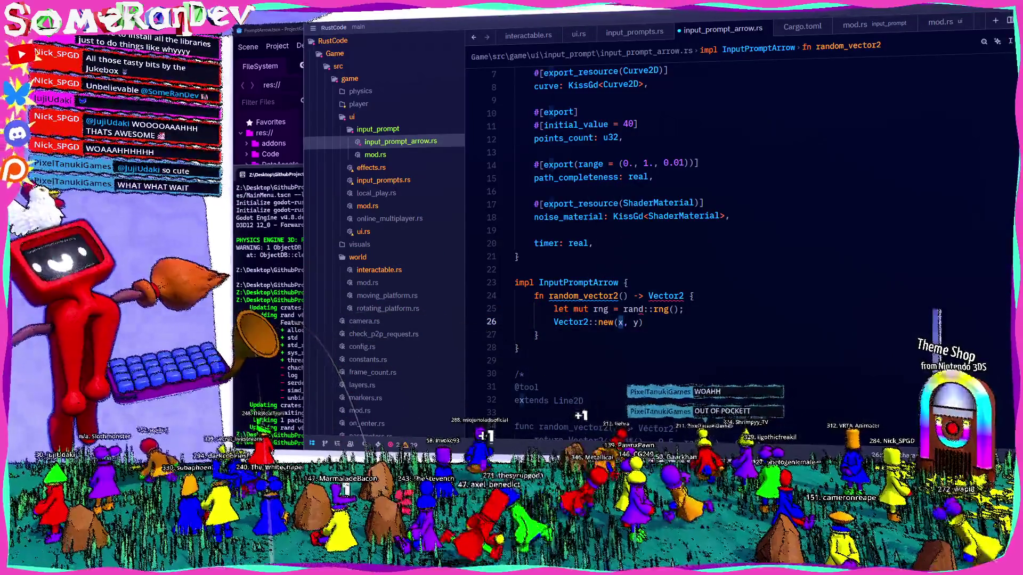
{"action": "type", "text": "."}
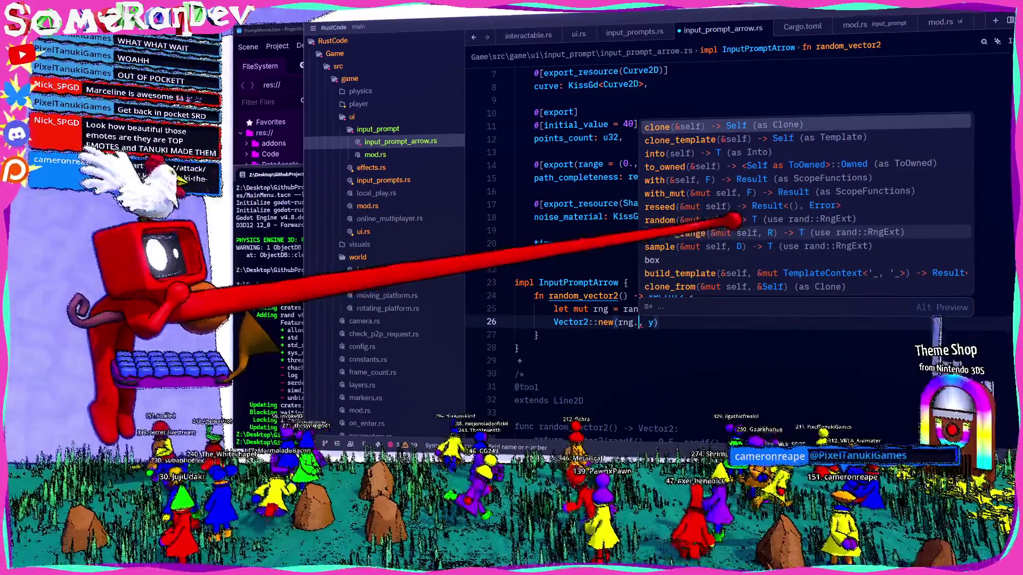
Browse the rng. completions for Vector2::new's x argument, dismiss them, and switch to the Art Fight page.
{"action": "scroll", "coordinate": [733, 219], "scroll_direction": "down", "scroll_amount": 3}
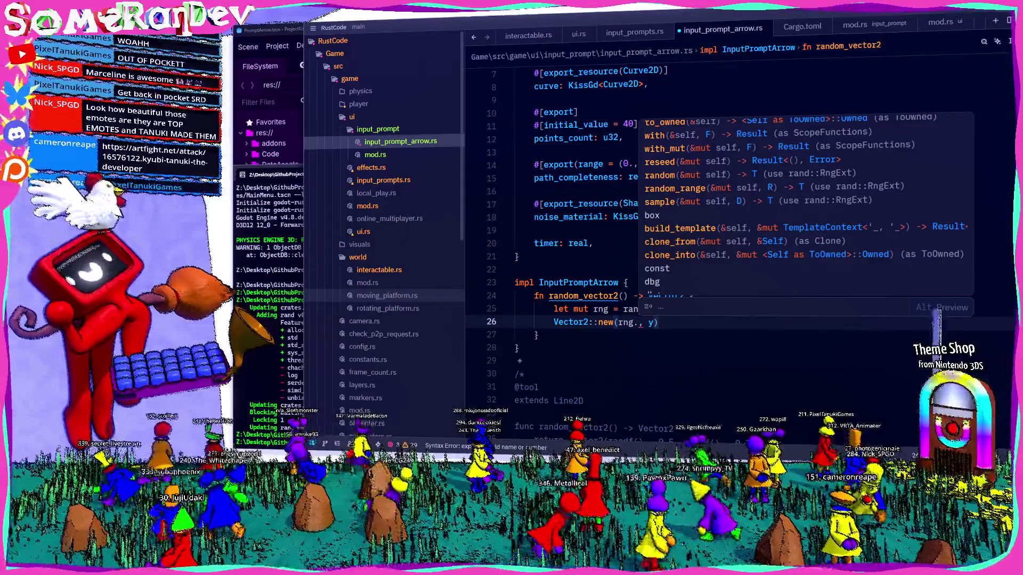
{"action": "key", "text": "Escape"}
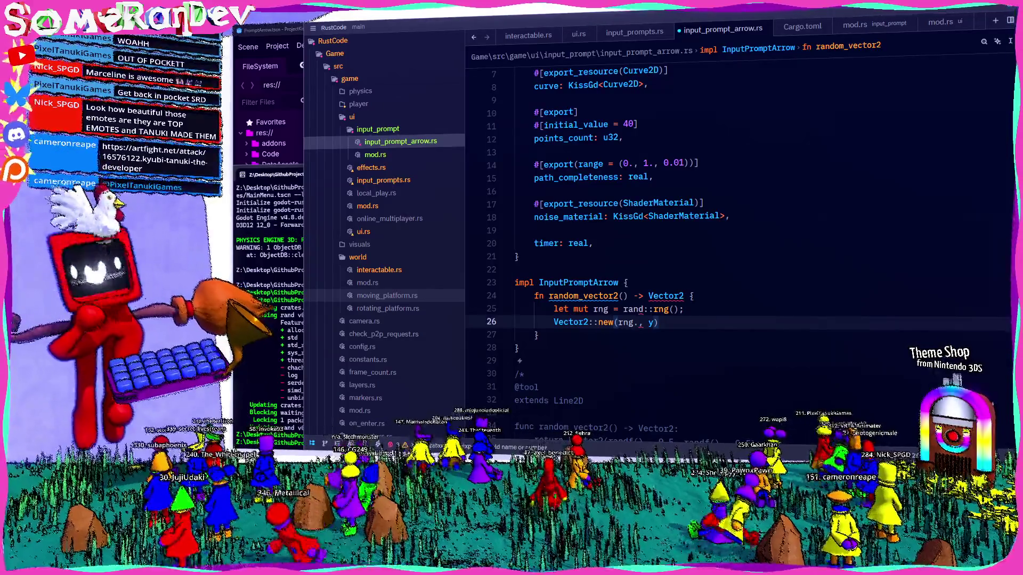
{"action": "key", "text": "alt+Tab"}
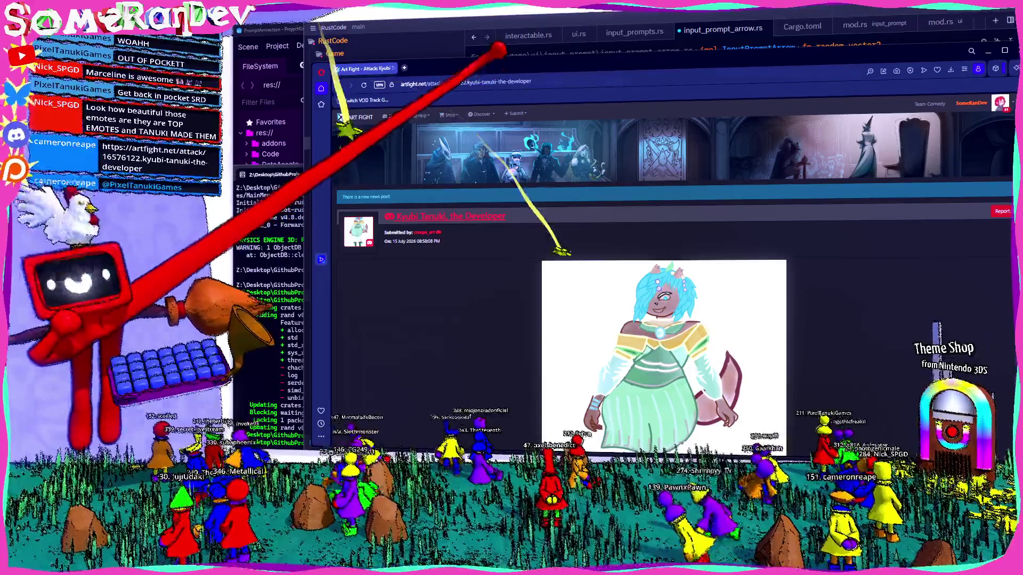
{"action": "scroll", "coordinate": [622, 245], "scroll_direction": "down", "scroll_amount": 5}
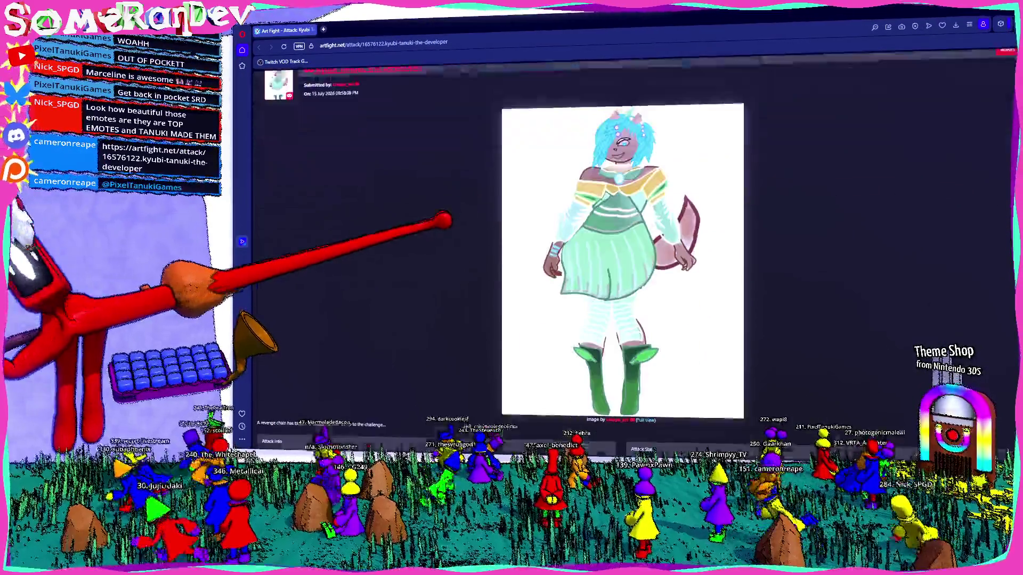
{"action": "scroll", "coordinate": [622, 245], "scroll_direction": "down", "scroll_amount": 3}
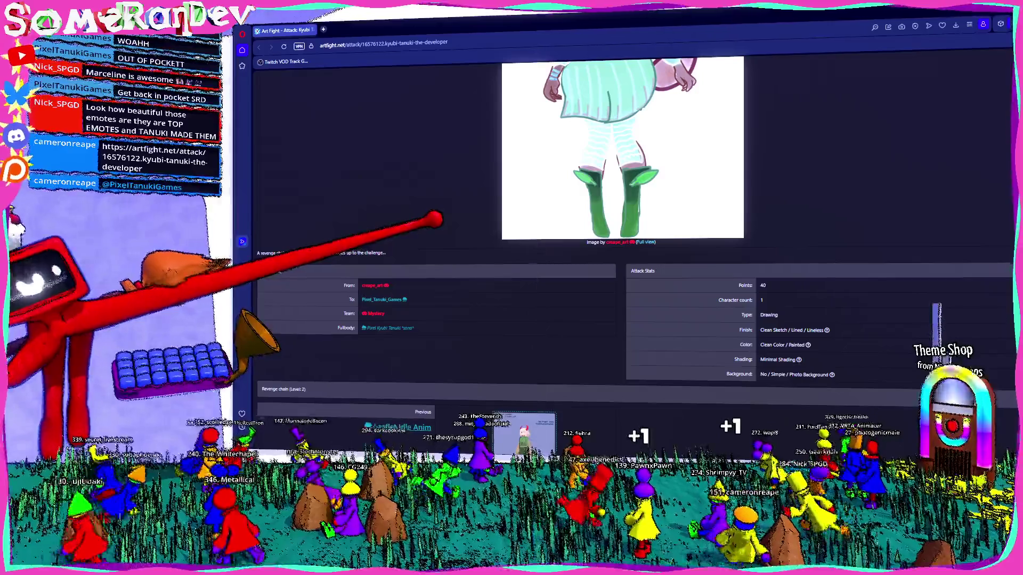
{"action": "scroll", "coordinate": [622, 245], "scroll_direction": "down", "scroll_amount": 3}
{"action": "scroll", "coordinate": [623, 245], "scroll_direction": "up", "scroll_amount": 10}
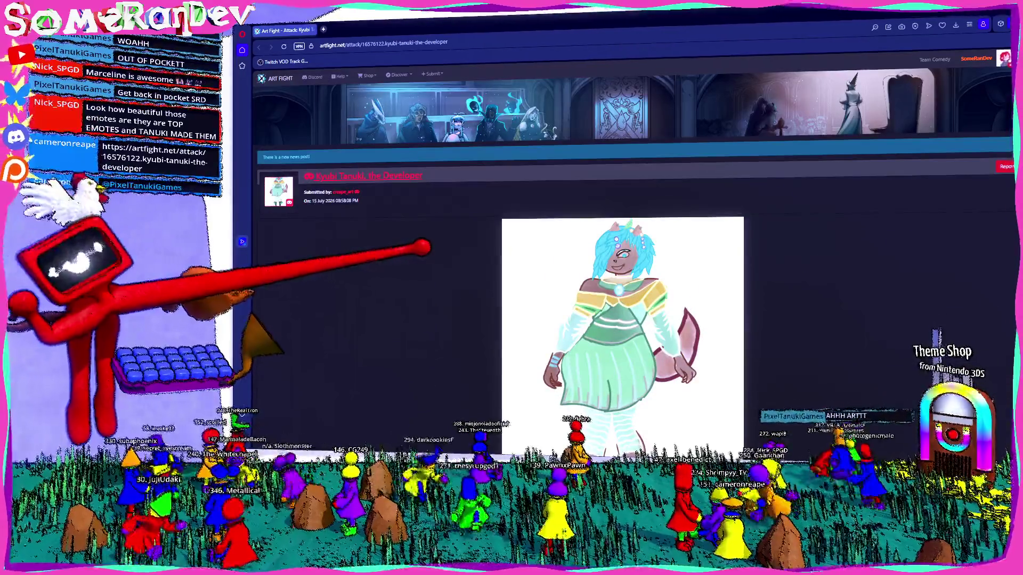
{"action": "scroll", "coordinate": [622, 245], "scroll_direction": "down", "scroll_amount": 5}
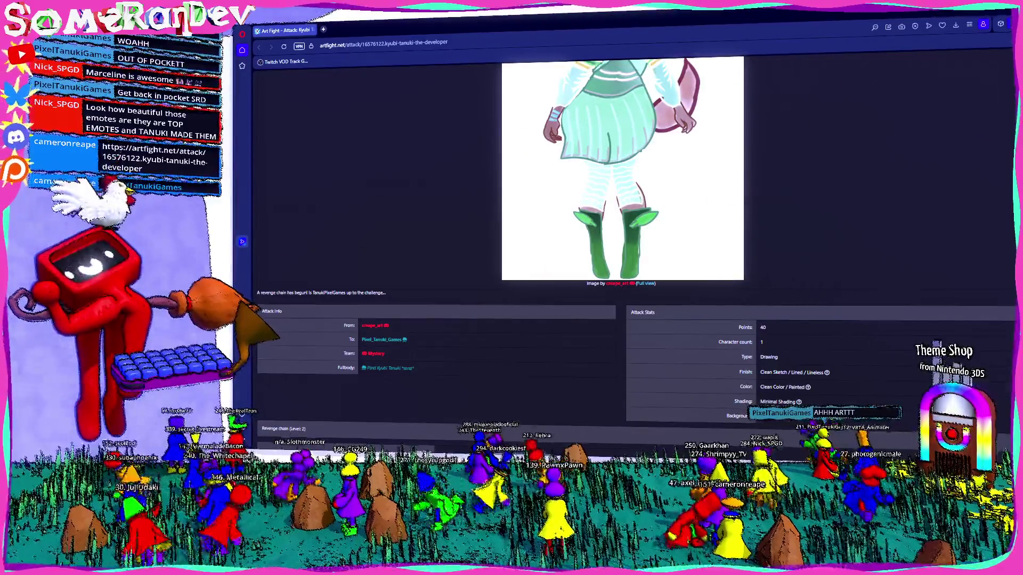
{"action": "scroll", "coordinate": [622, 245], "scroll_direction": "up", "scroll_amount": 5}
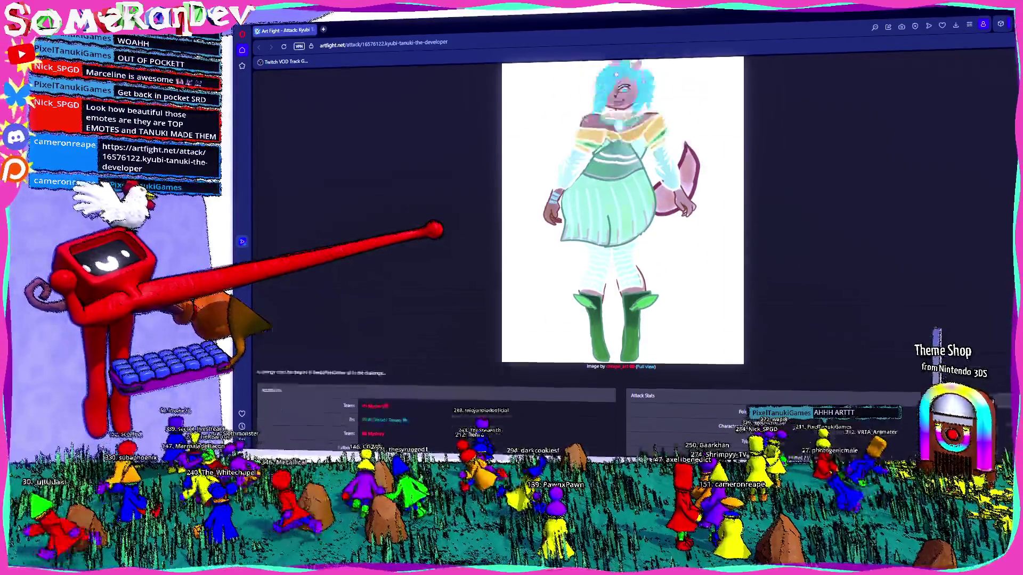